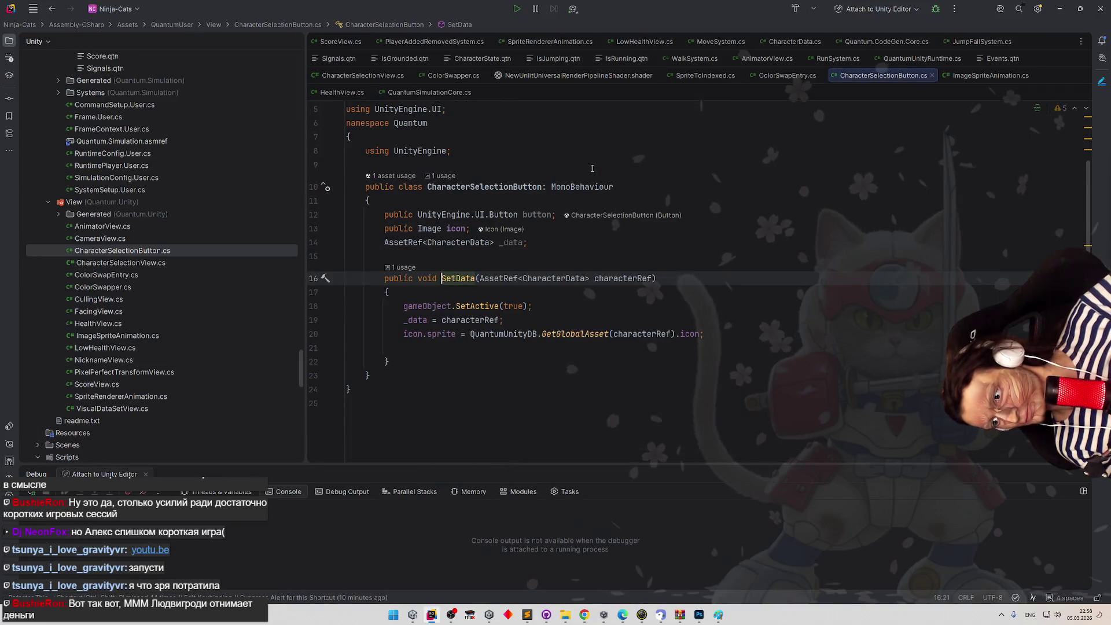
Open CharacterSelectionButton.cs and start a public void declaration on a new line below _data.
left_click(567, 248)
key("Return")
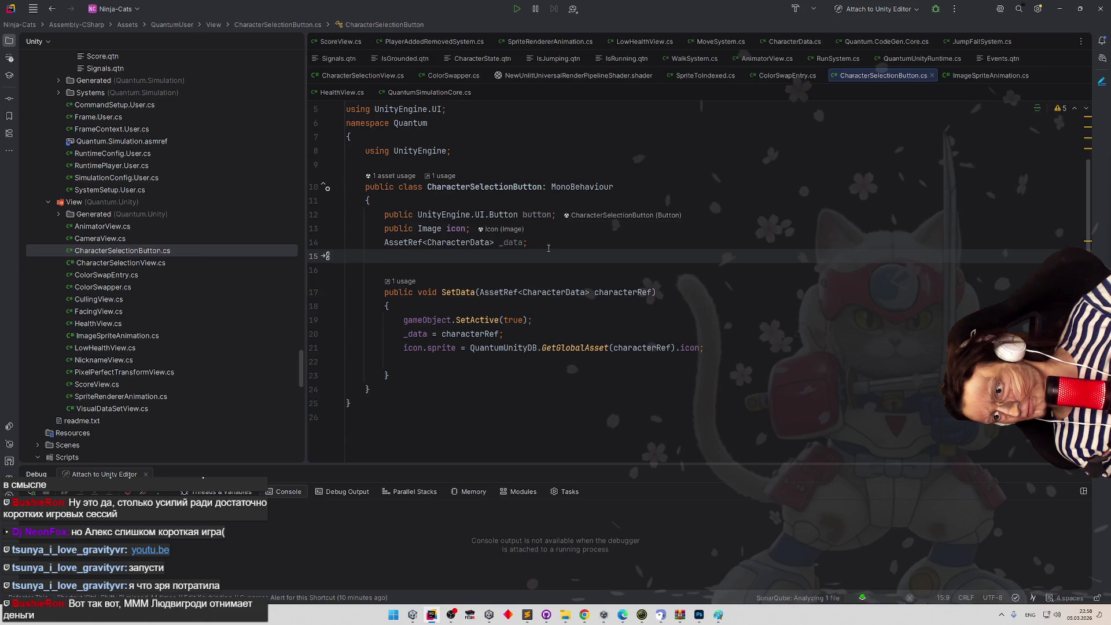
key("Return")
type("public void U")
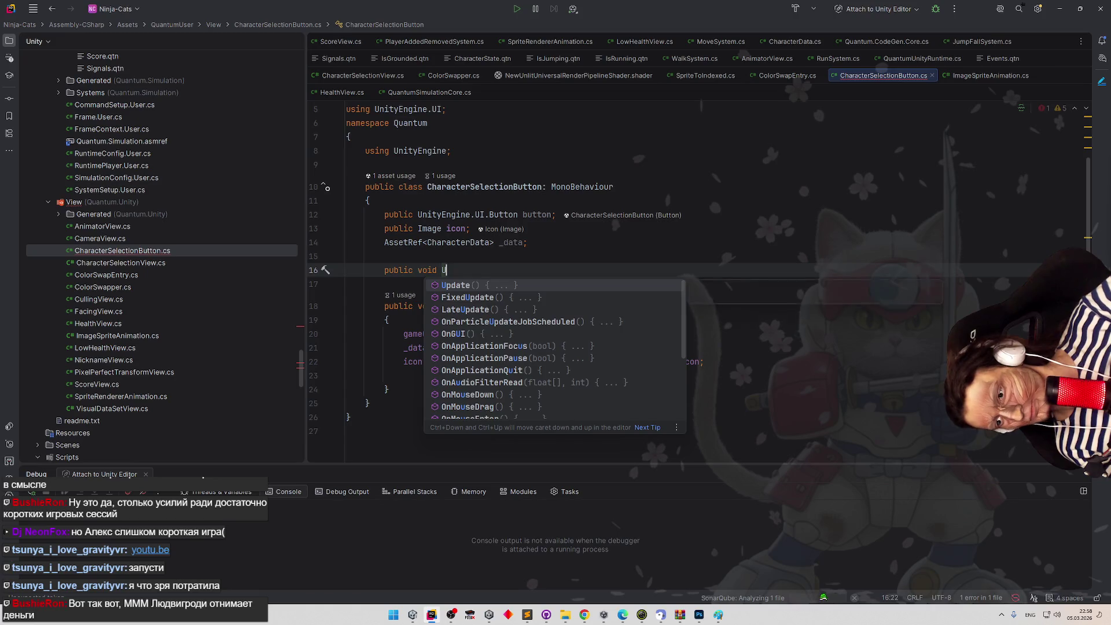
key("Escape")
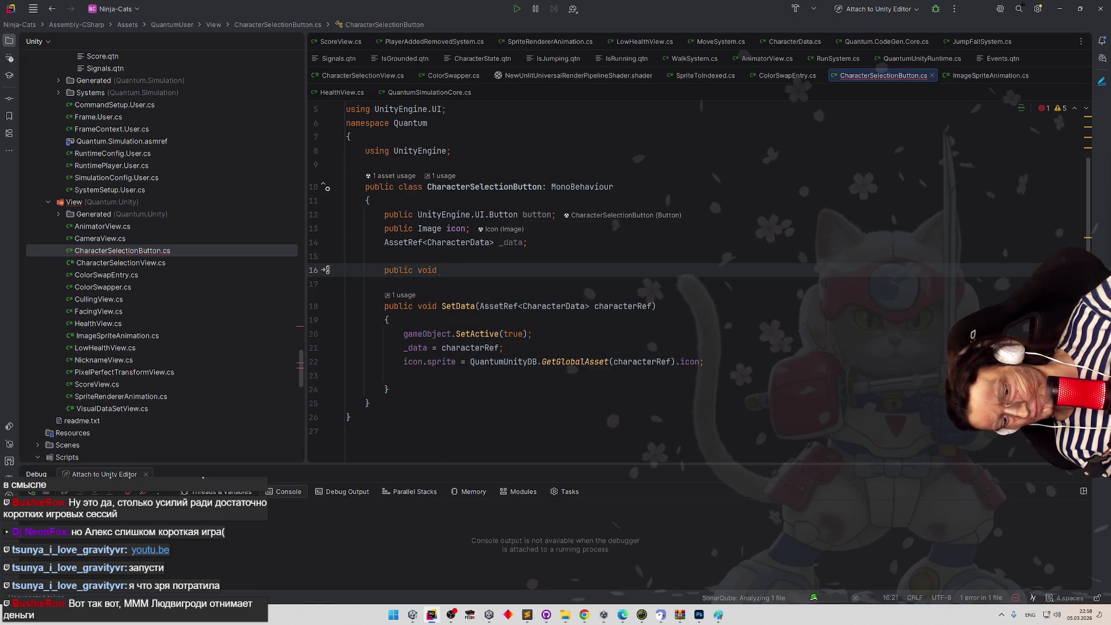
Name the method Select() and give it an empty brace body.
type("SendD")
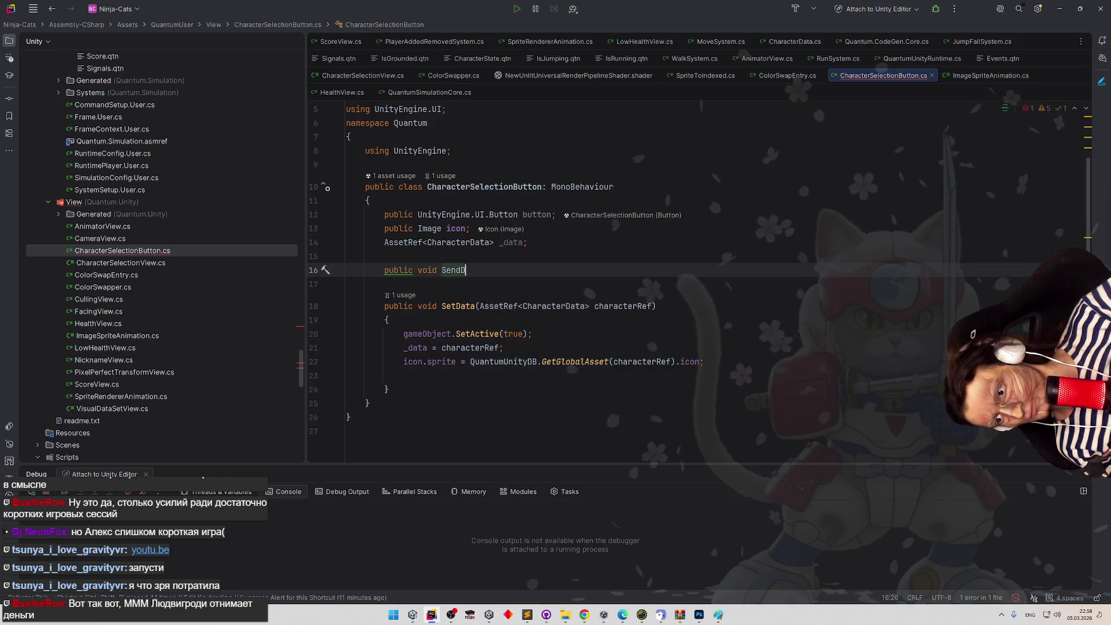
type("ata")
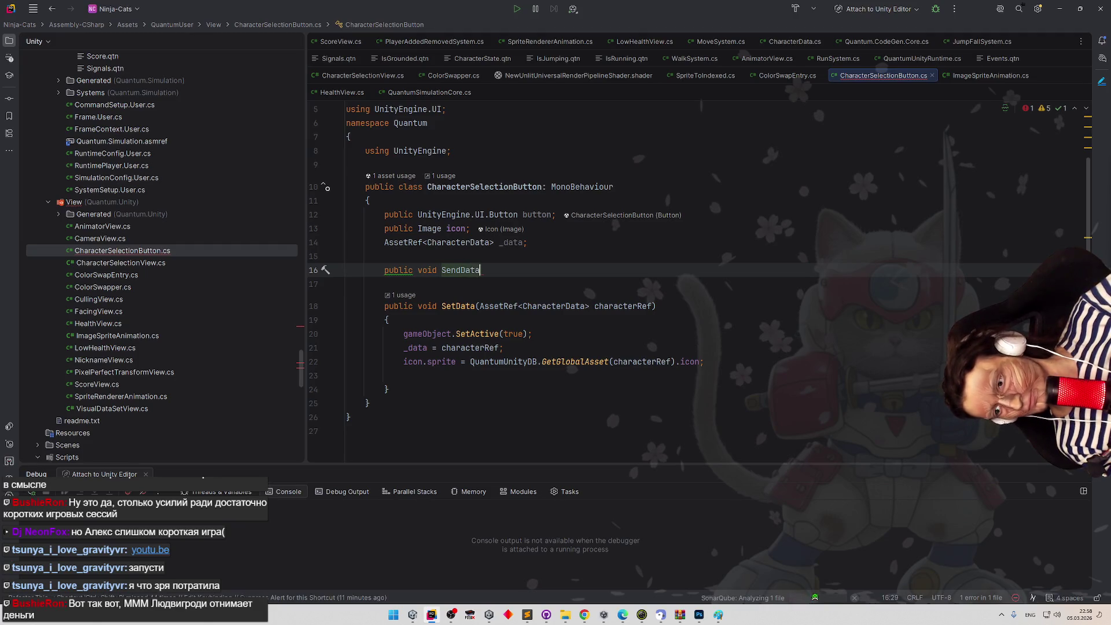
key("BackSpace")
key("BackSpace")
key("BackSpace")
key("BackSpace")
key("BackSpace")
key("BackSpace")
type("le")
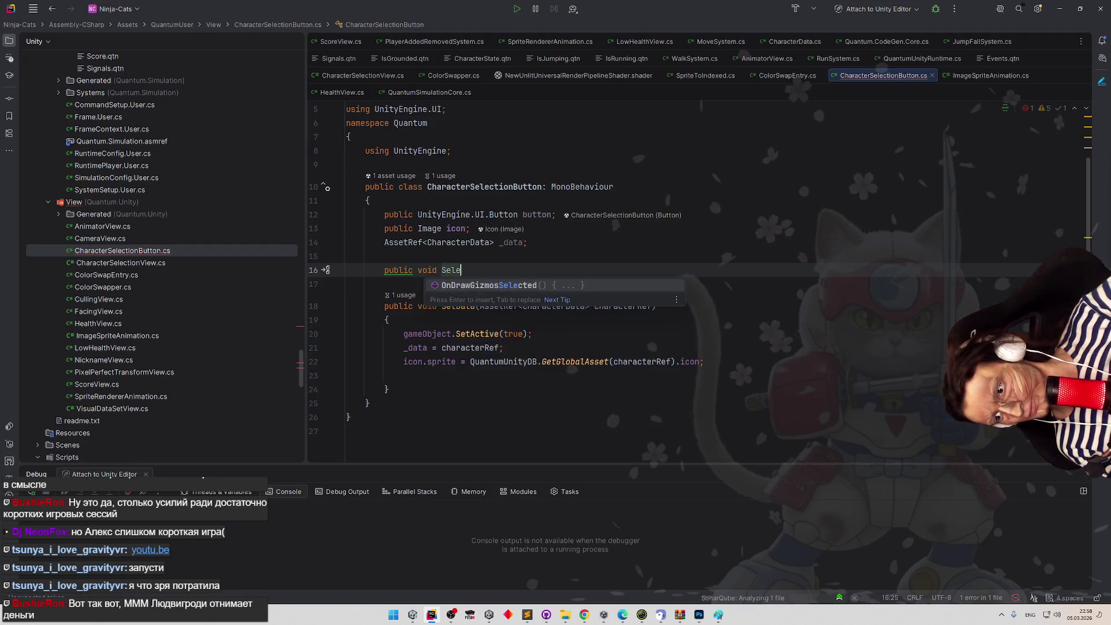
type("ct()")
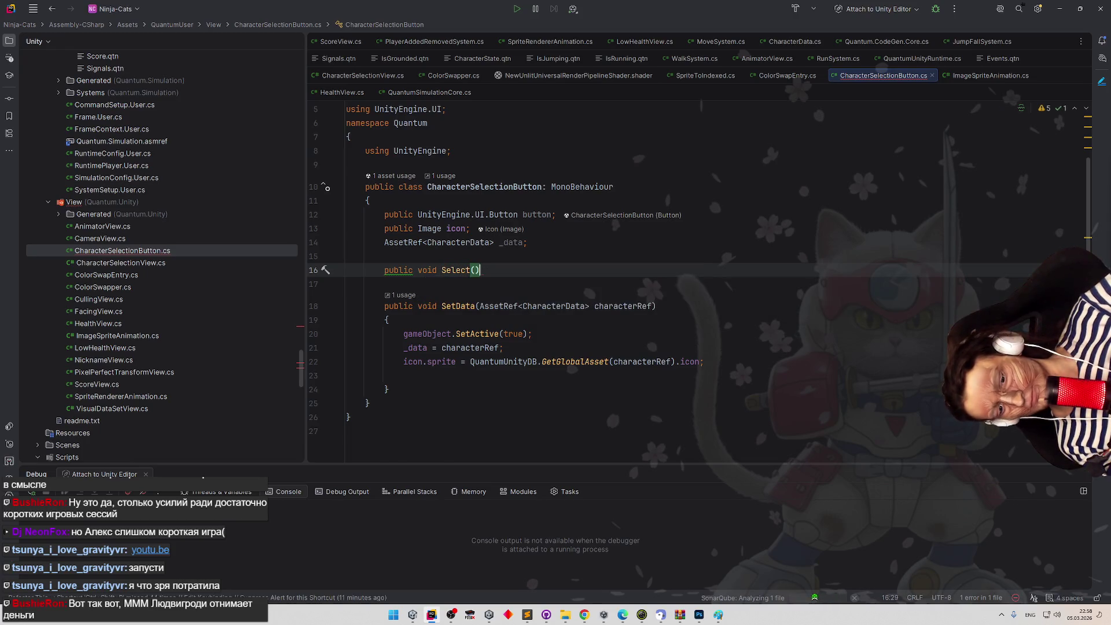
key("Return")
type("{")
key("Return")
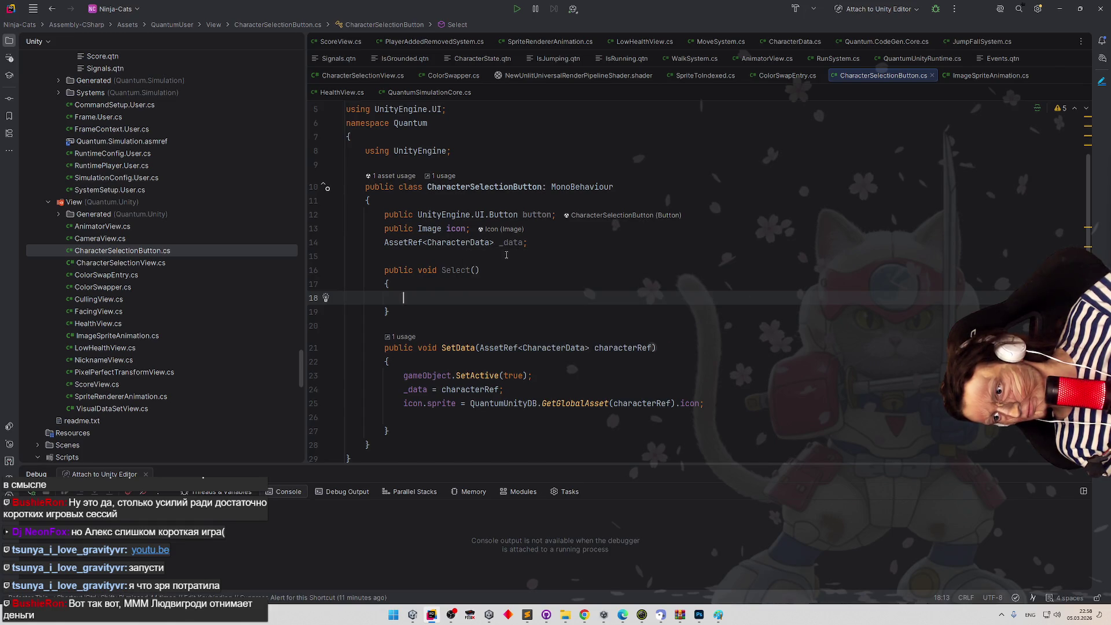
Select the button field name and set the cursor where the next method goes.
scroll(507, 255, "down", 1)
double_click(538, 173)
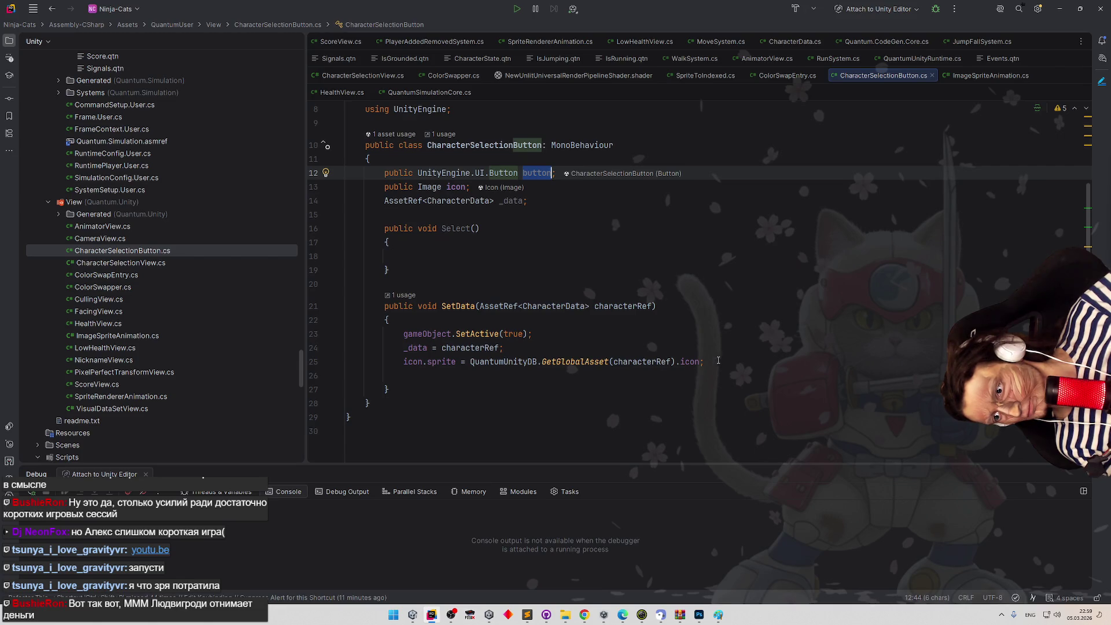
left_click(405, 215)
Generate an Awake method whose body calls button.onClick.AddListener.
type("aw")
key("Return")
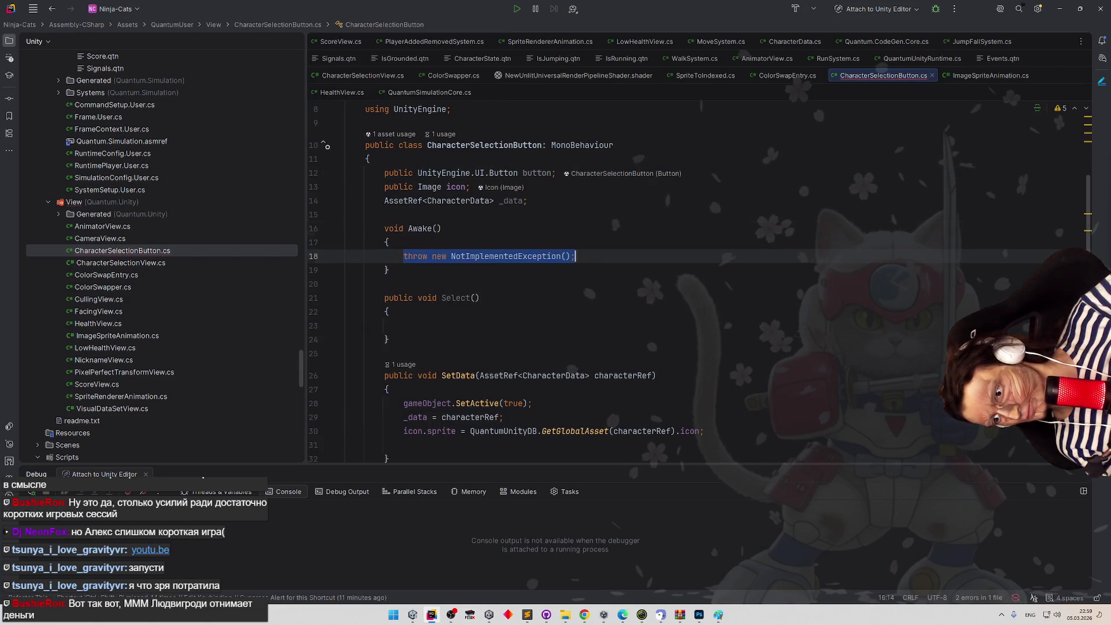
type("button.R")
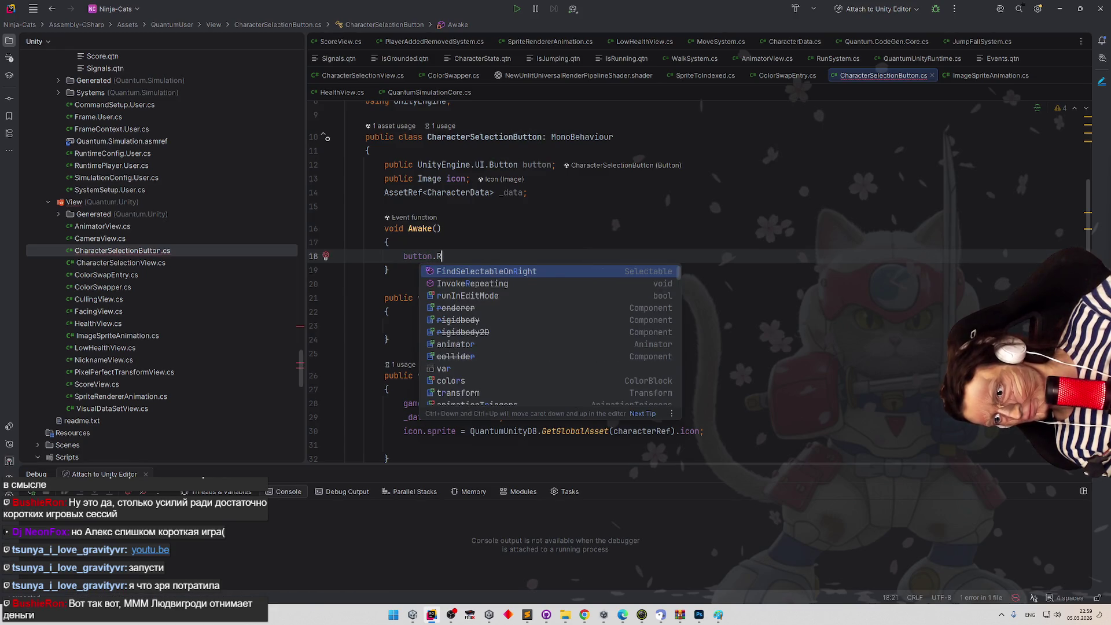
key("BackSpace")
type("Sub")
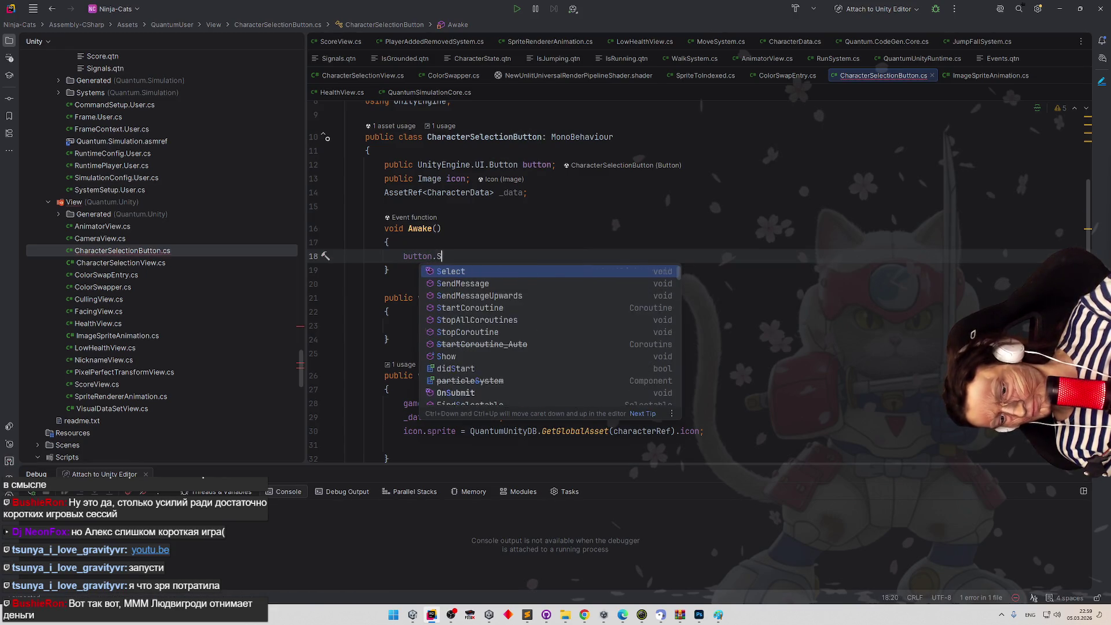
key("BackSpace")
key("BackSpace")
key("BackSpace")
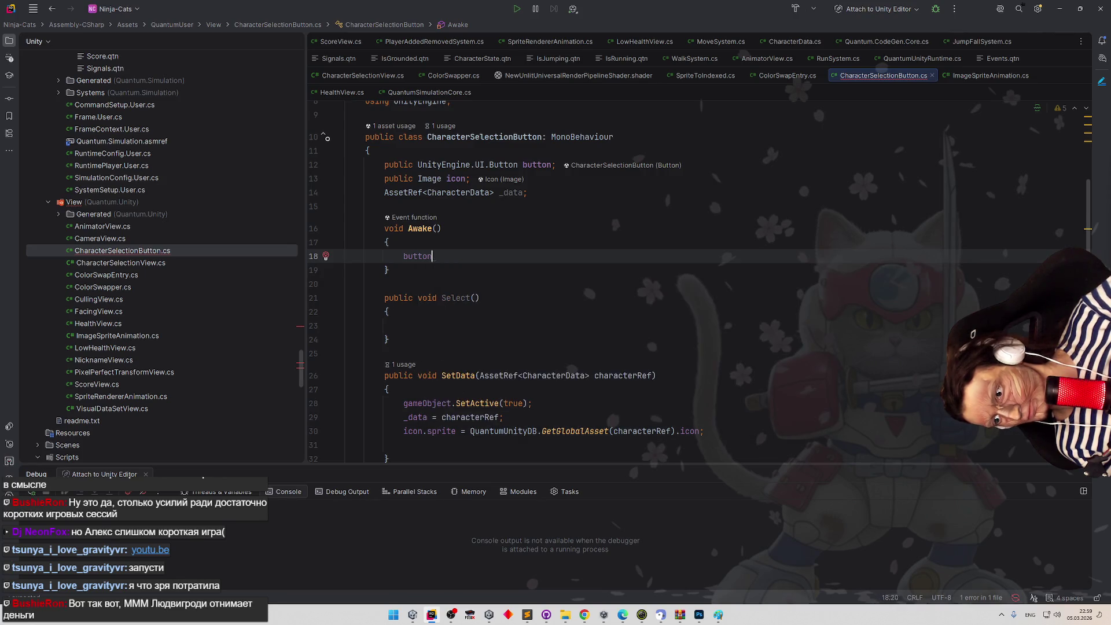
type(".")
key("Return")
type(".")
key("Return")
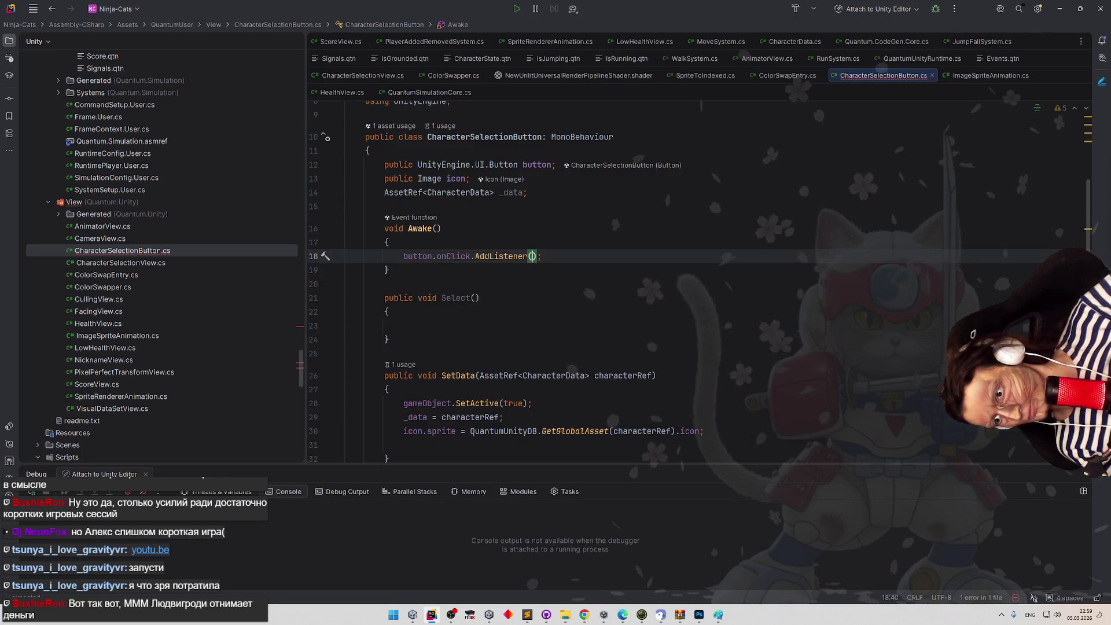
Copy Select into the AddListener call as its listener argument.
double_click(507, 194)
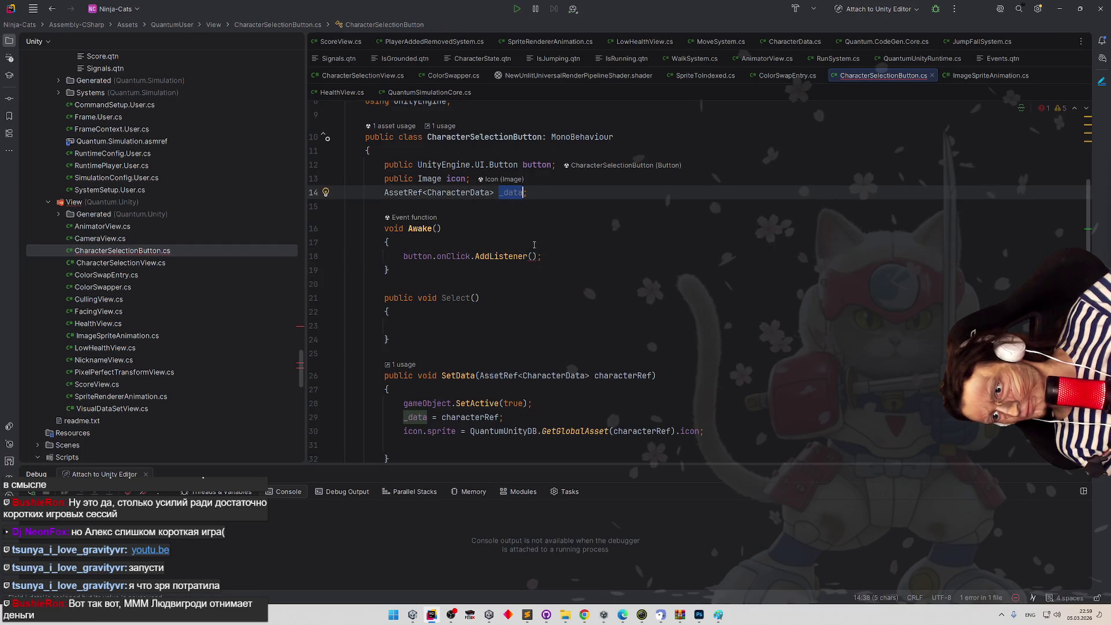
key("ctrl+minus")
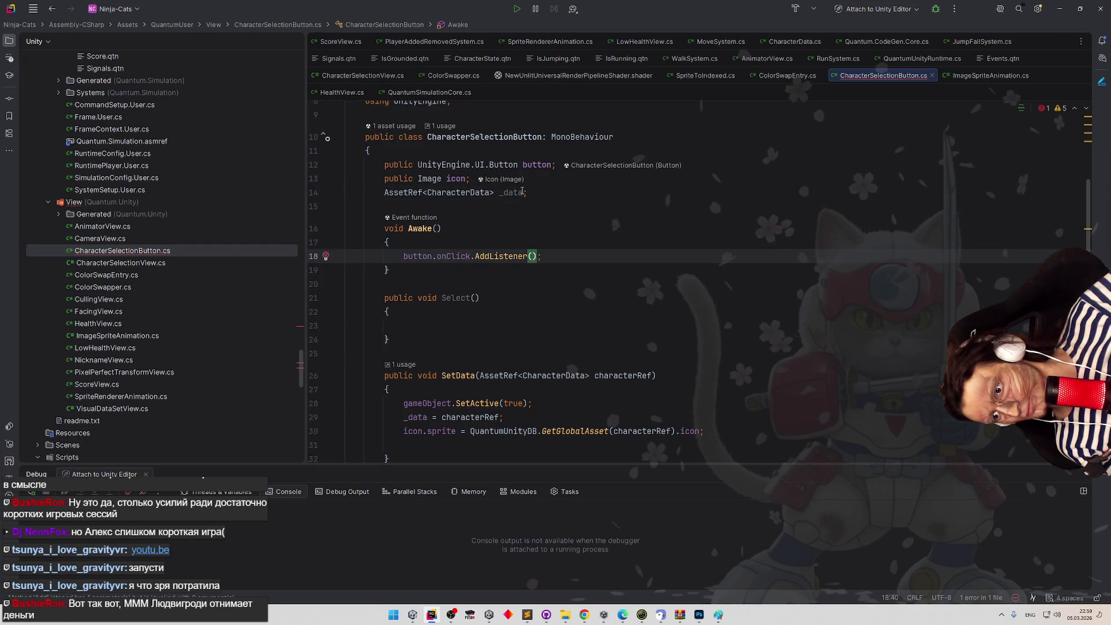
double_click(455, 297)
key("ctrl+c")
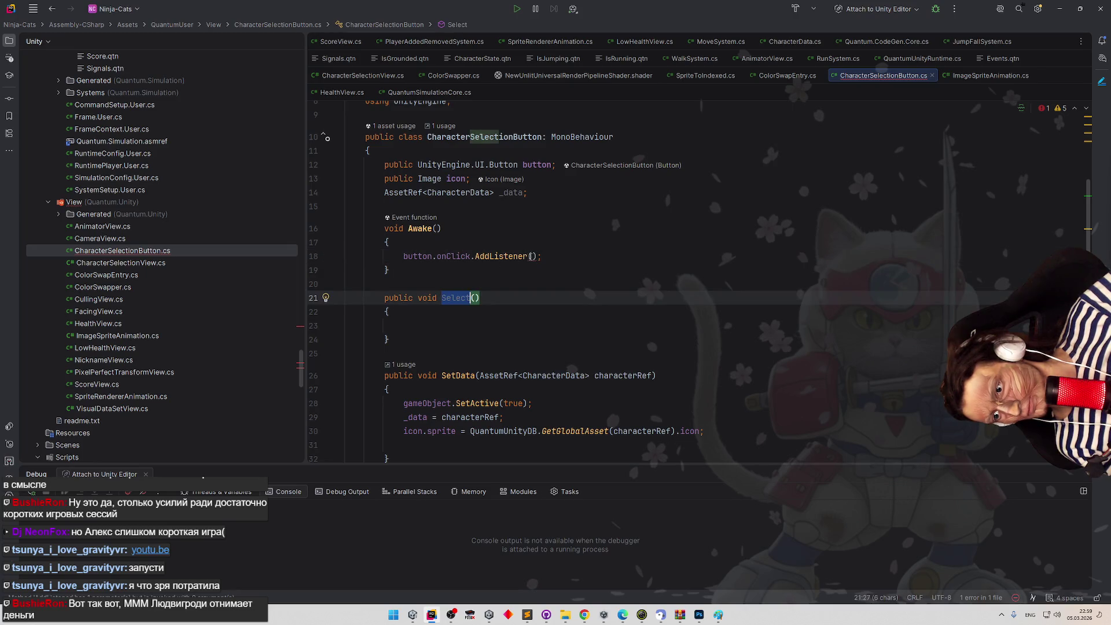
key("ctrl+minus")
key("ctrl+v")
Move between the Select body and the _data field, ending just after _data.
left_click(511, 305)
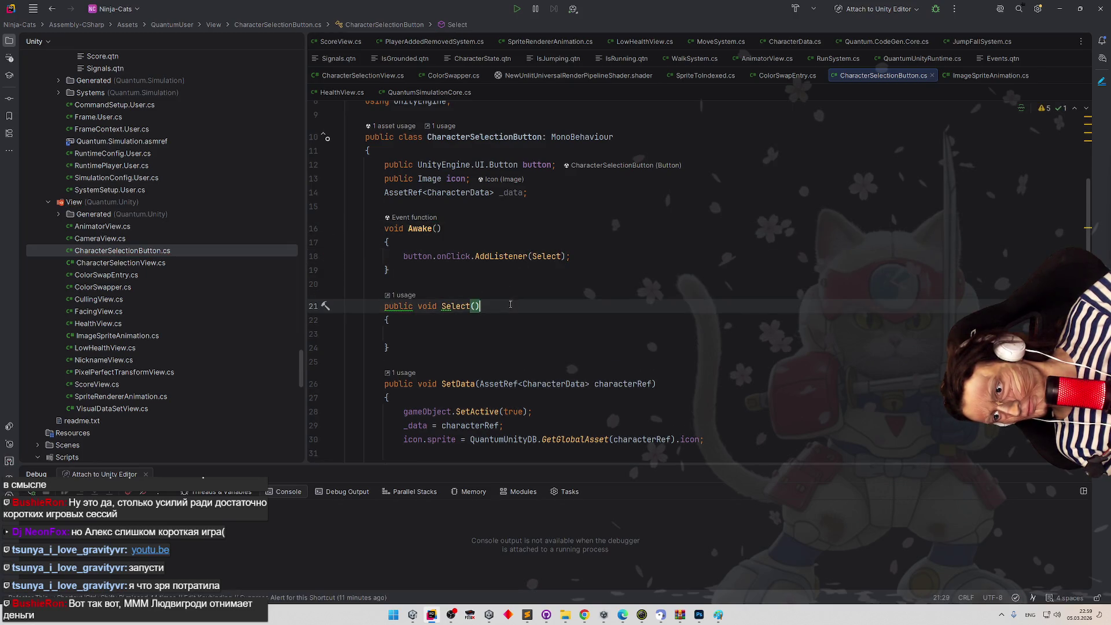
left_click(442, 329)
key("ctrl+minus")
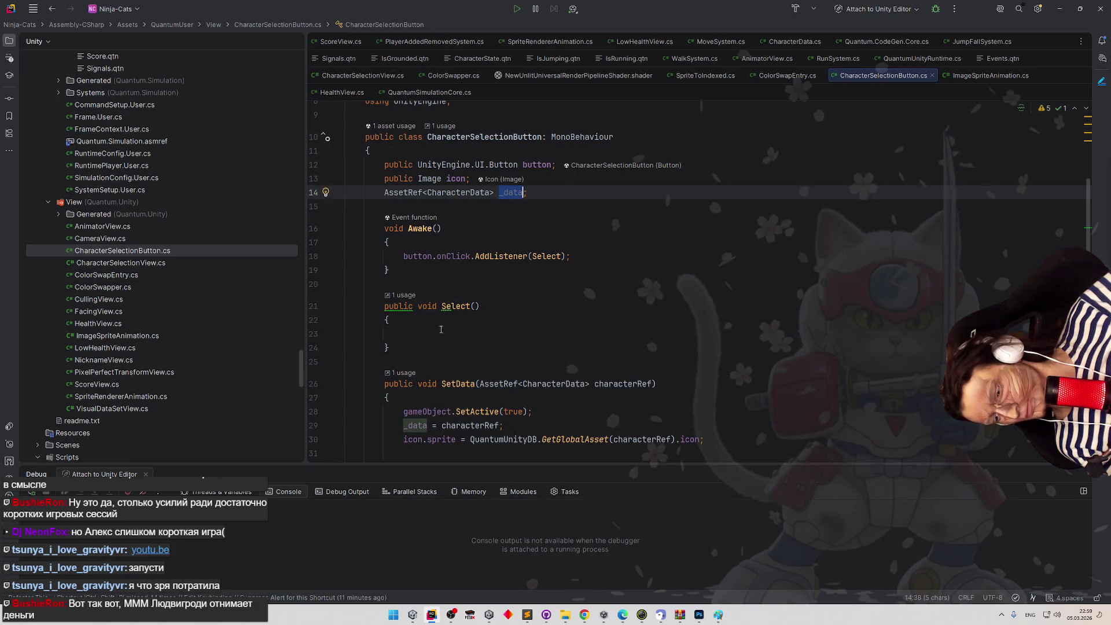
key("ctrl+shift+minus")
left_click(549, 192)
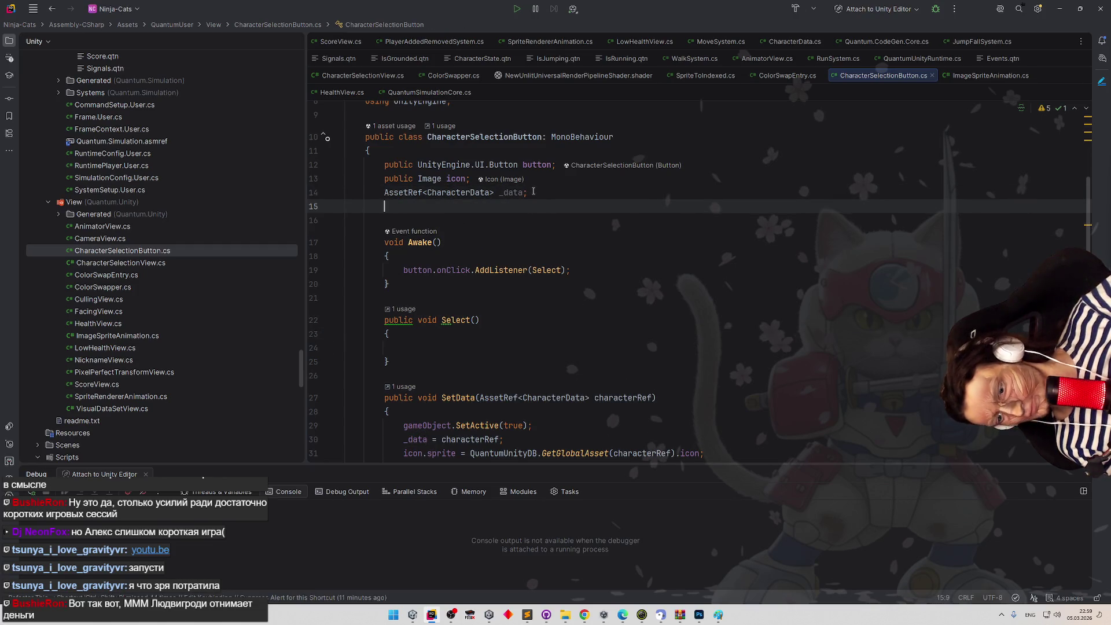
Declare a UnityEvent<AssetRef<CharacterData>> field below _data.
key("Return")
type("UnityEv")
key("Down")
key("Down")
key("Down")
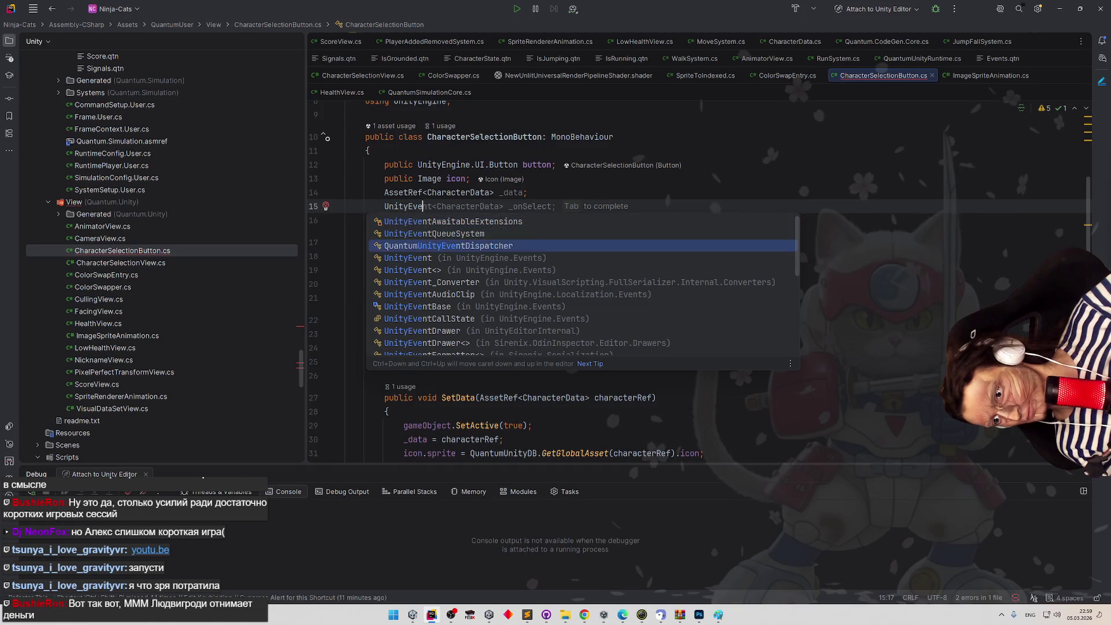
key("Return")
type("Ass>")
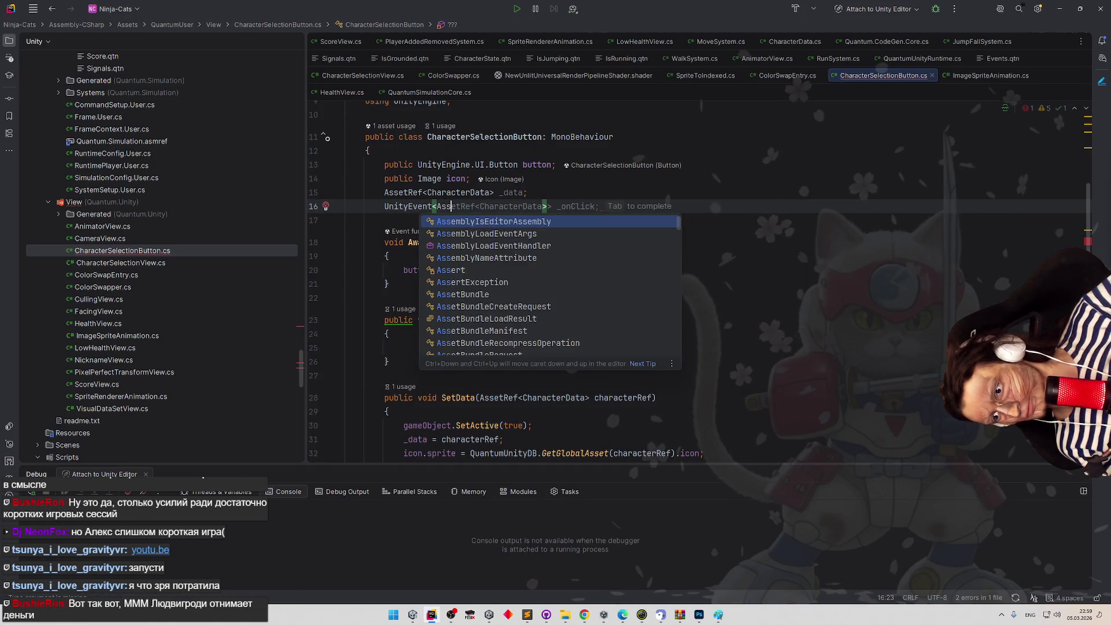
key("Tab")
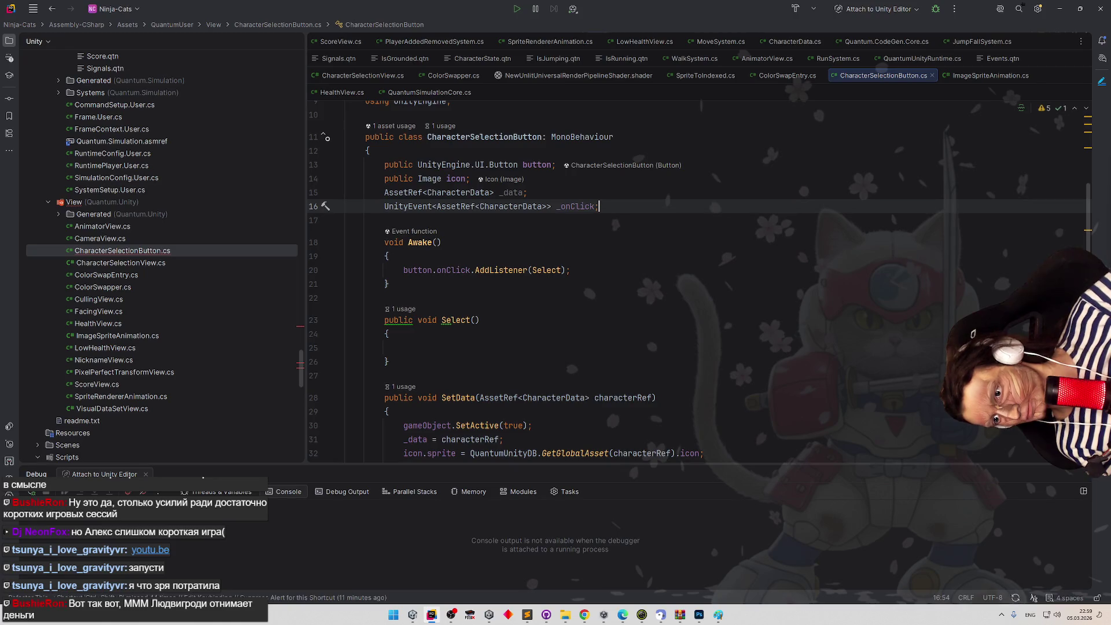
Rename the new event field from _onClick to _onSelect.
double_click(567, 206)
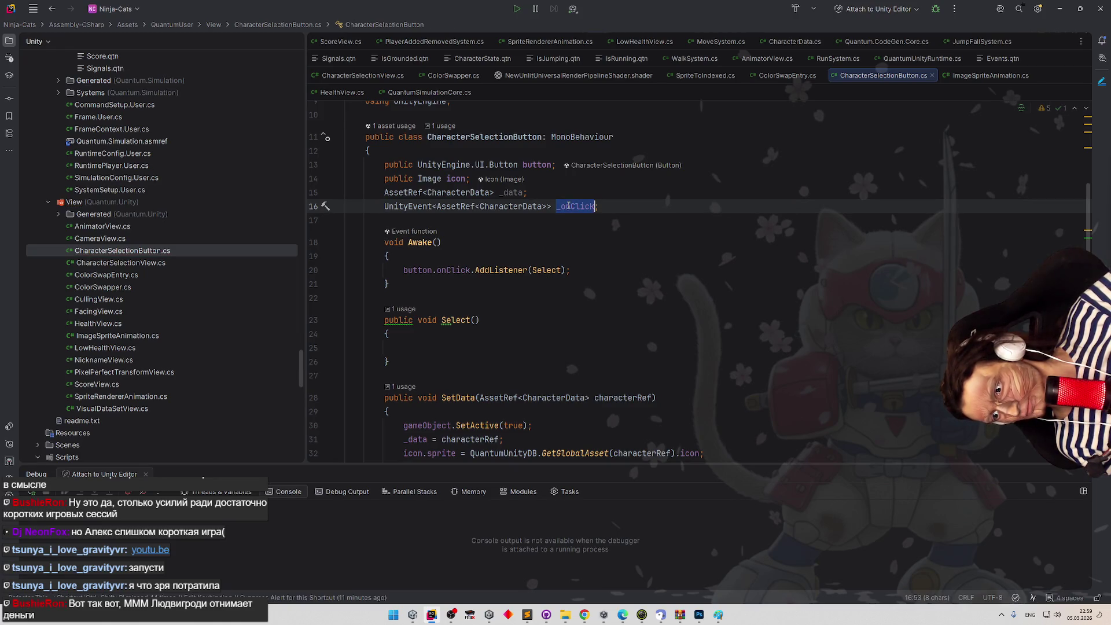
left_click(454, 351)
left_click(573, 206)
key("shift+F6")
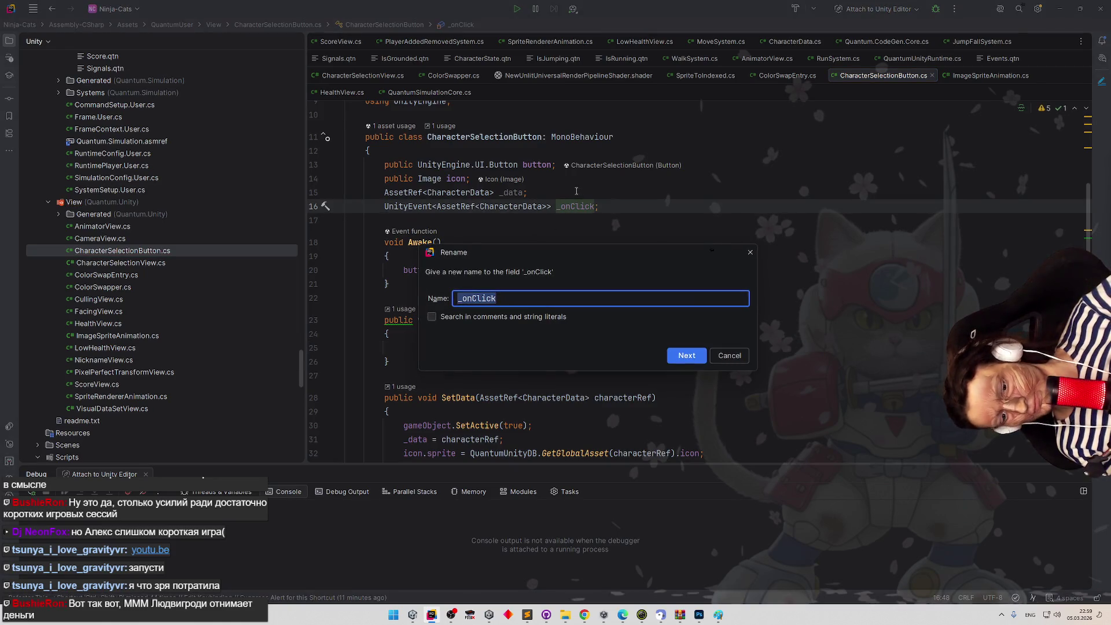
type("_onSelect")
key("Return")
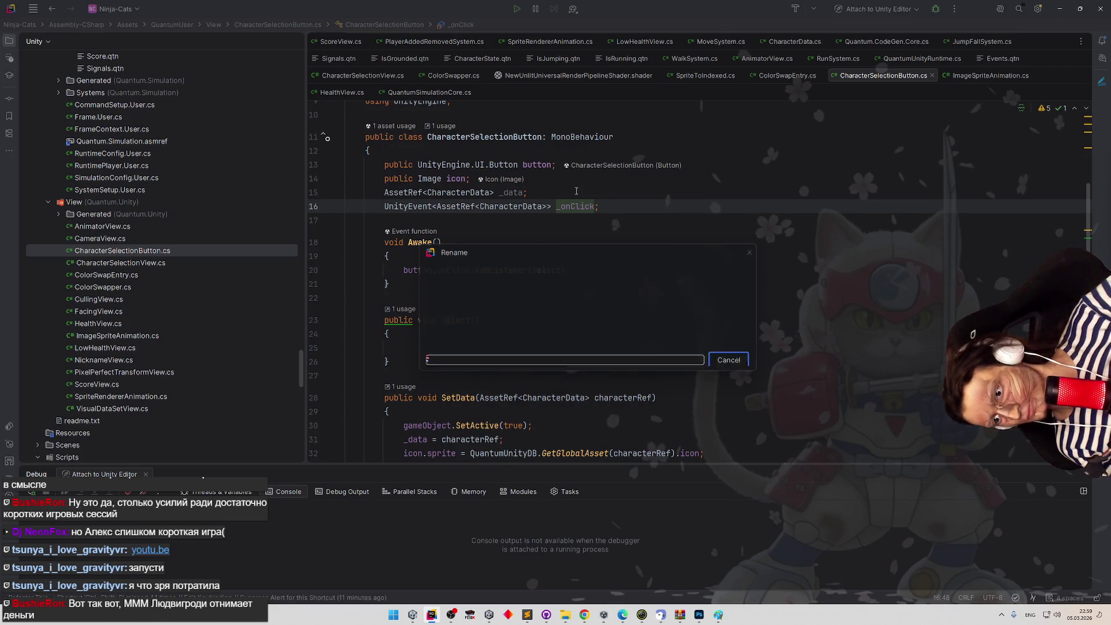
Replace the field's public modifier with a [SerializeField] attribute.
left_click(385, 207)
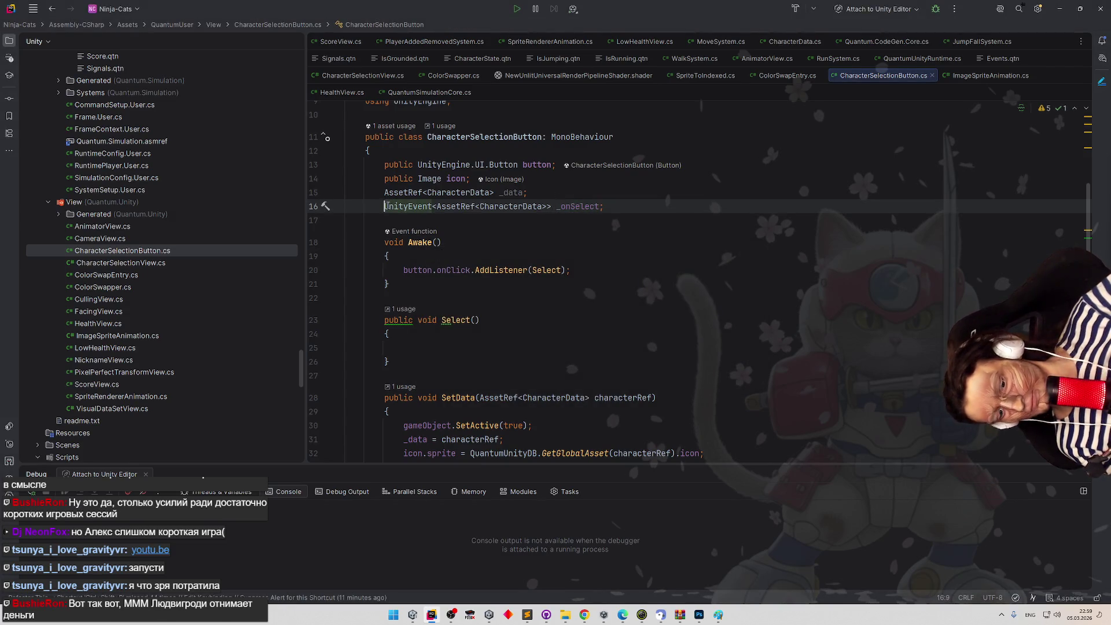
type("pub")
key("Return")
key("ctrl+BackSpace")
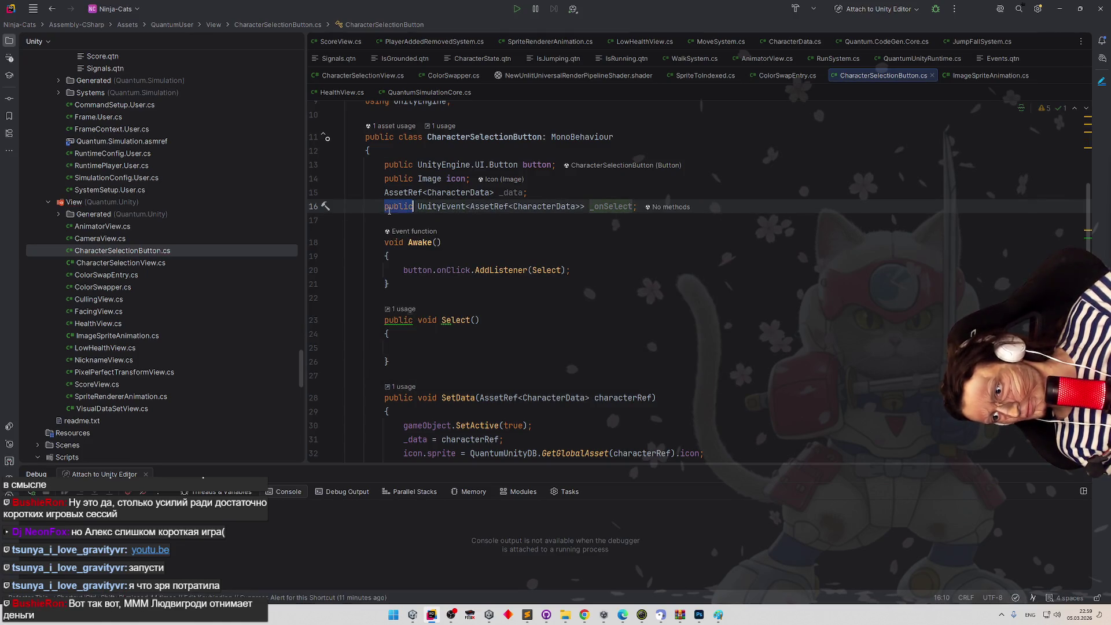
type("Ser")
key("Return")
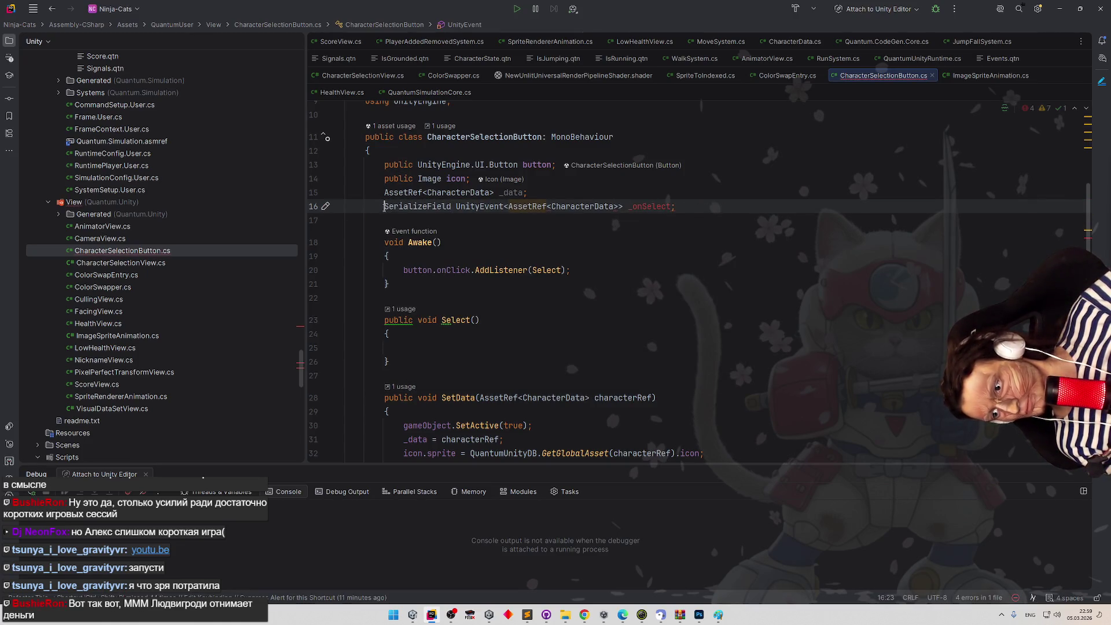
key("ctrl+shift+Right")
type("[")
Write _onSelect.Invoke(_data); inside Select(), dropping the suggested .Value.
left_click(667, 186)
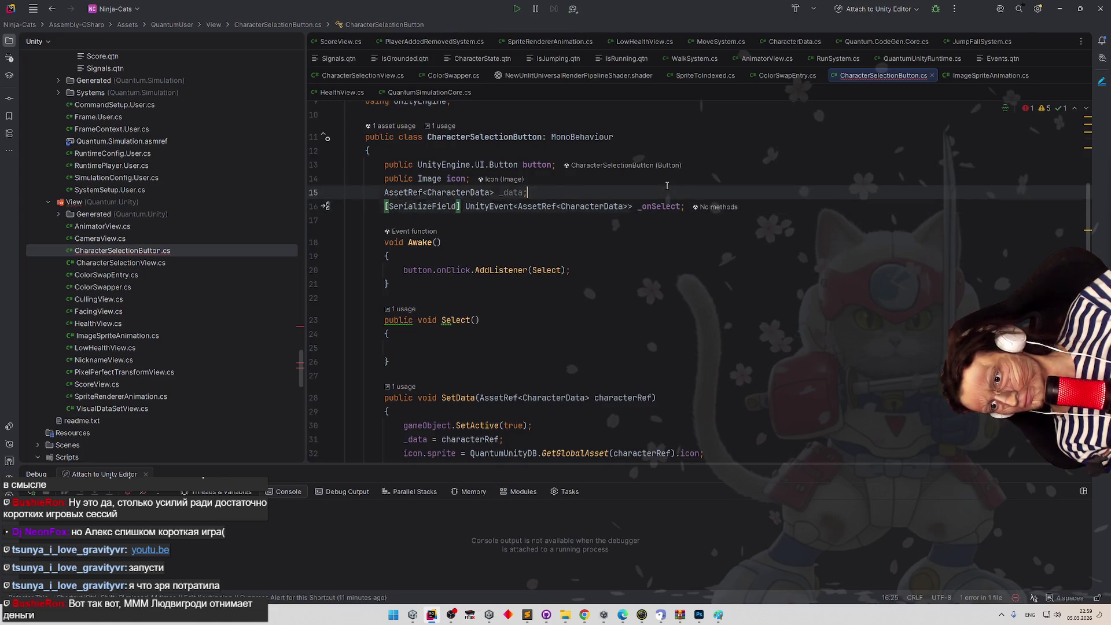
double_click(659, 207)
key("ctrl+c")
left_click(405, 347)
key("ctrl+v")
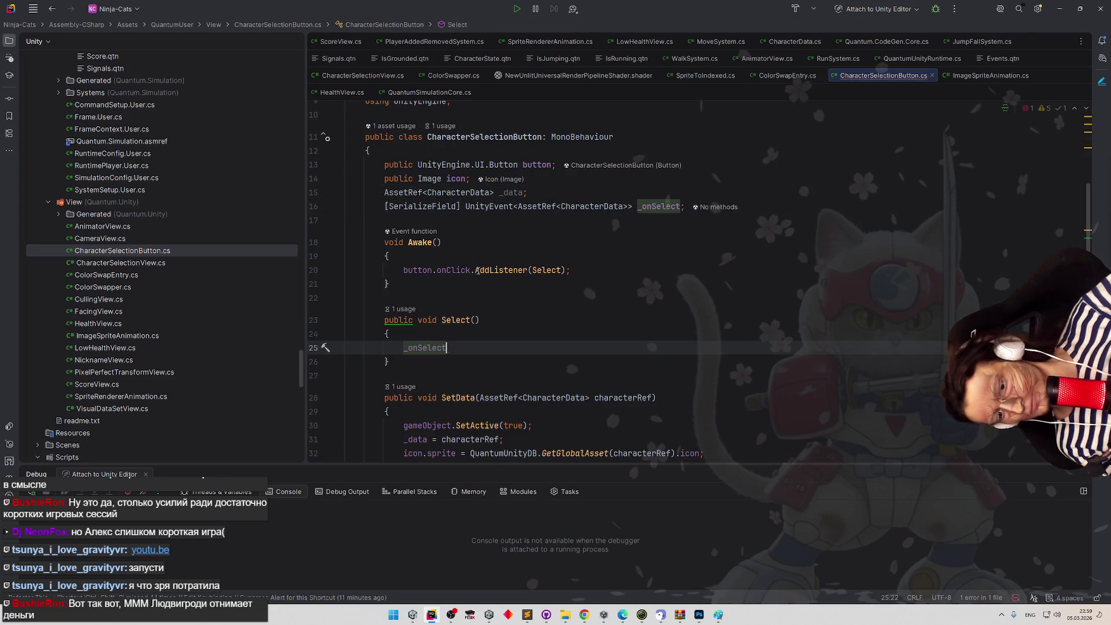
type(".Inv")
key("Return")
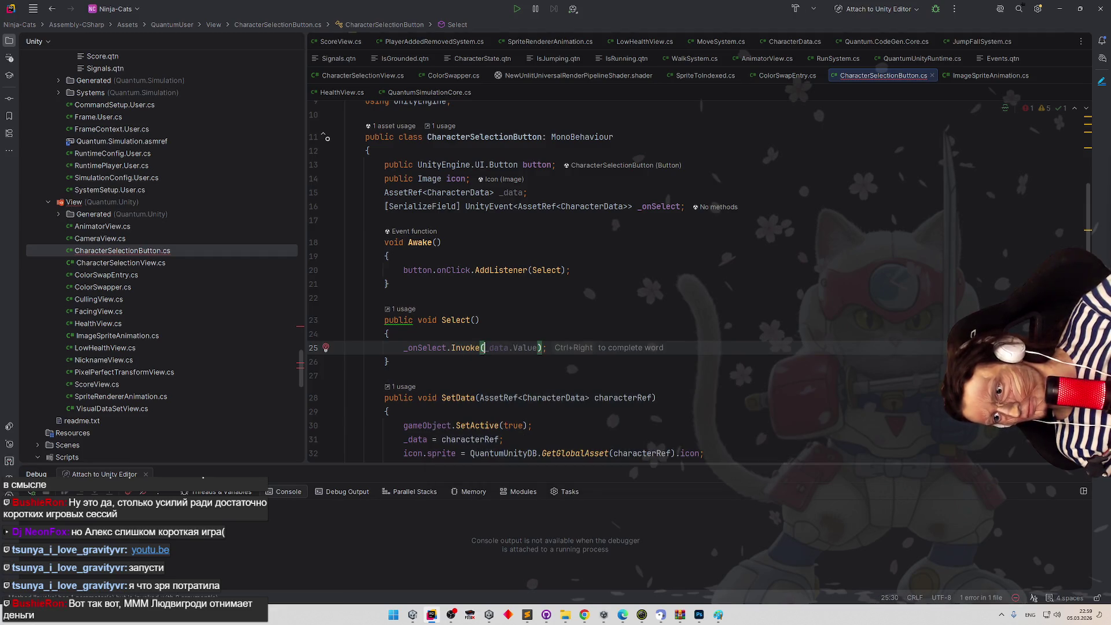
key("Tab")
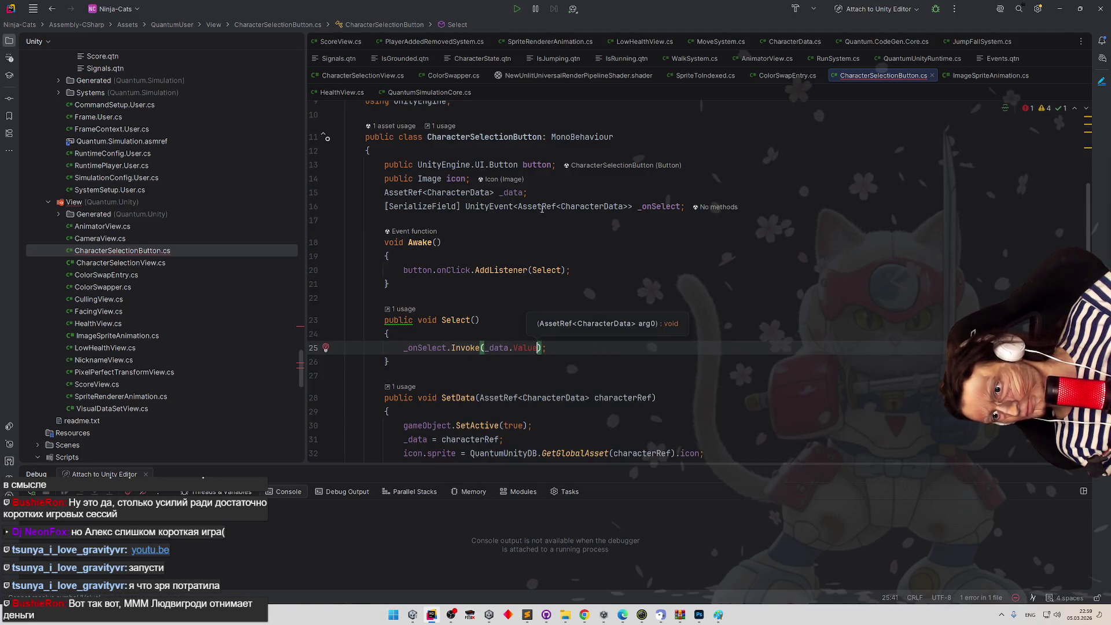
key("ctrl+w")
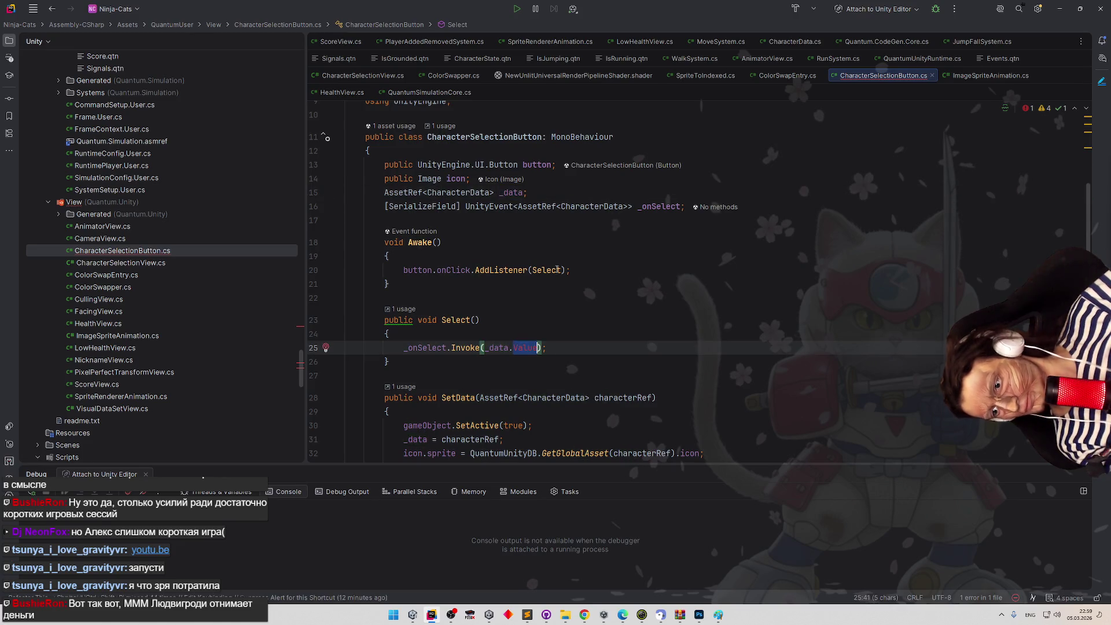
key("BackSpace")
key("BackSpace")
Dismiss the code preview popup and switch to Unity so the scripts reload.
left_click(557, 270)
left_click(616, 299)
left_click(579, 318)
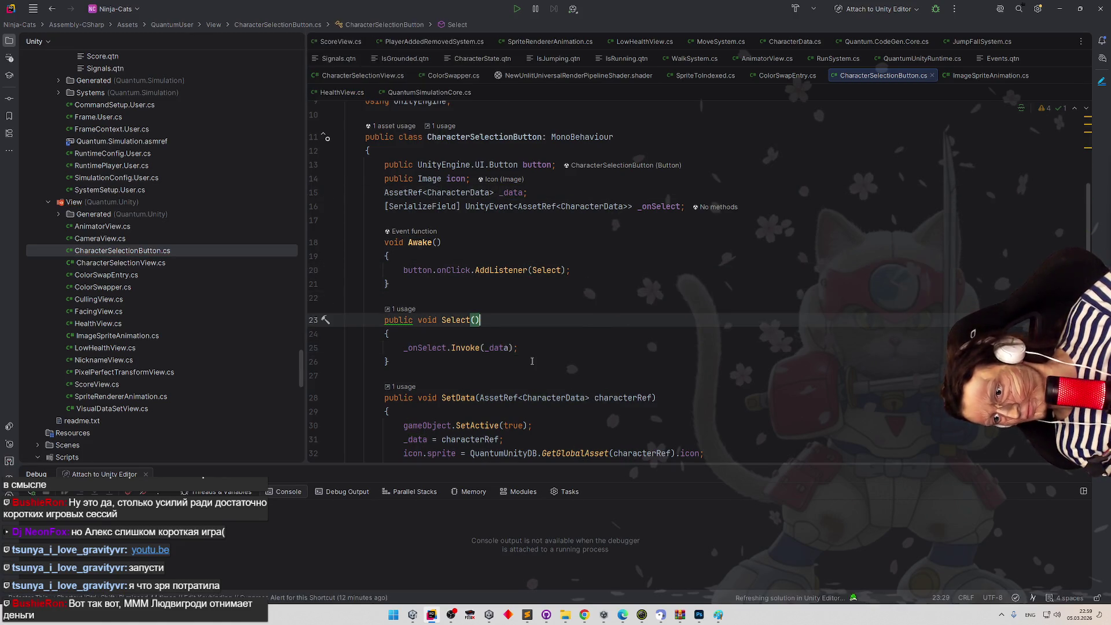
left_click(499, 348)
left_click(531, 316)
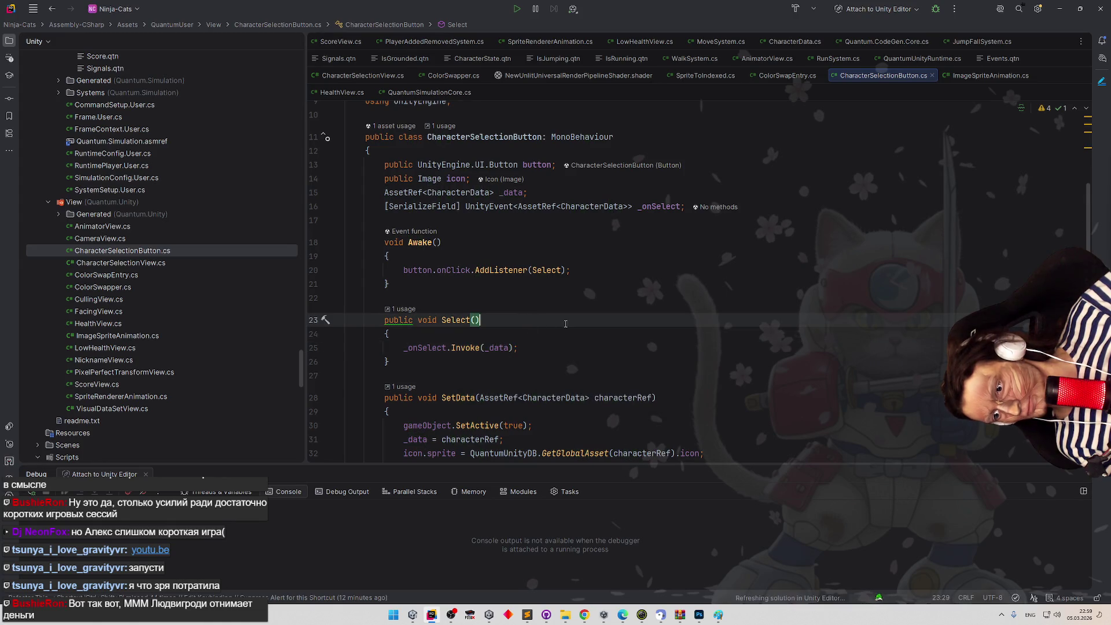
left_click(1060, 8)
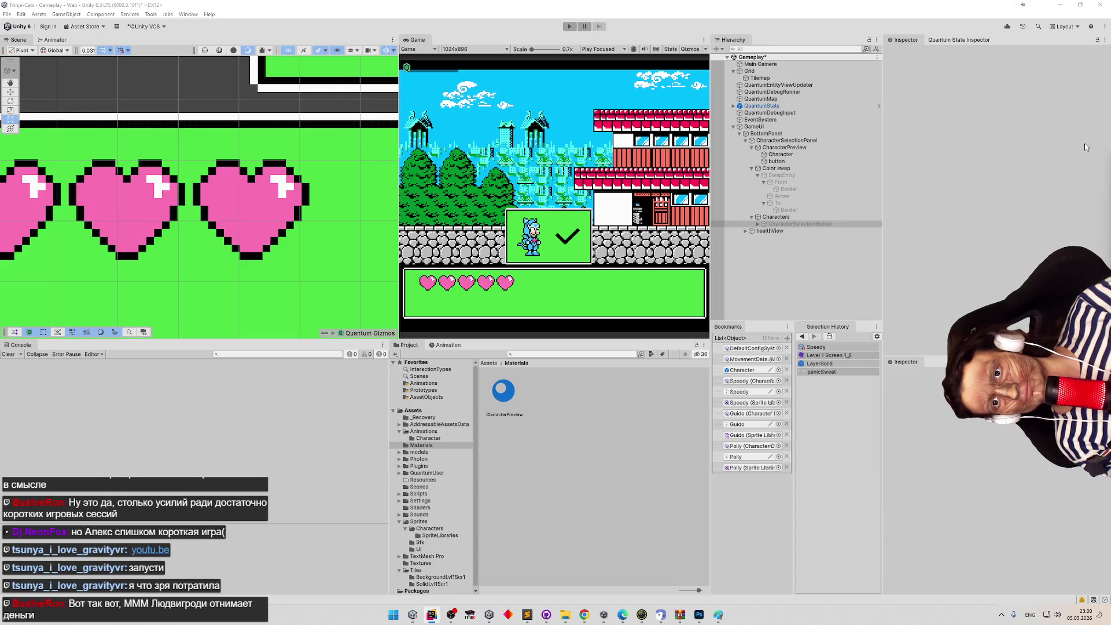
Add an On Select listener and try CharacterSelectionPanel as its target object.
scroll(991, 183, "down", 5)
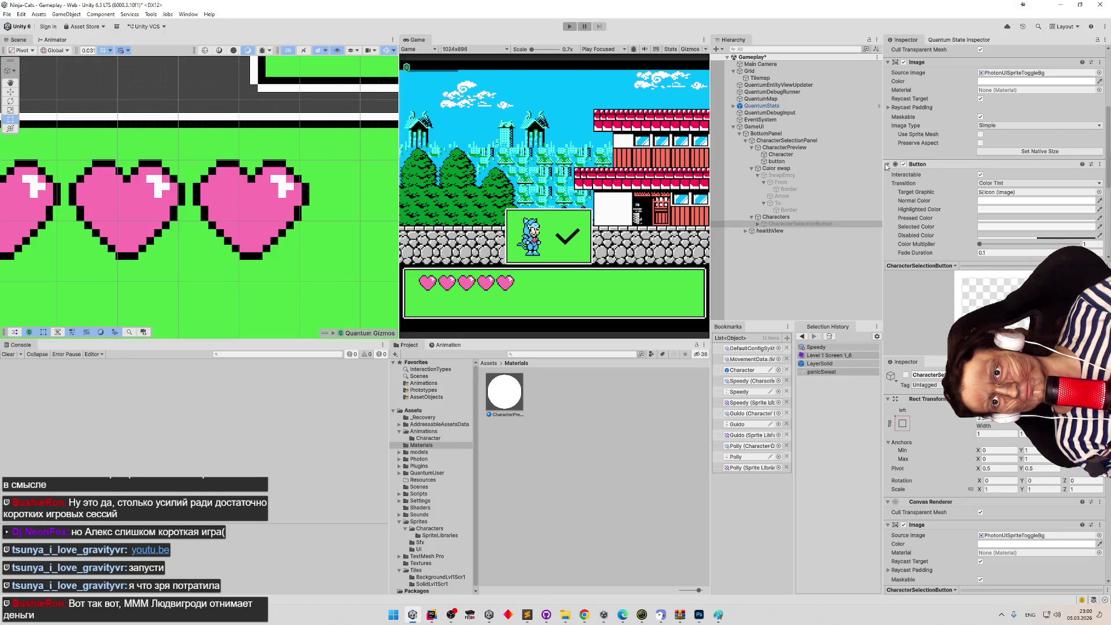
left_click(889, 165)
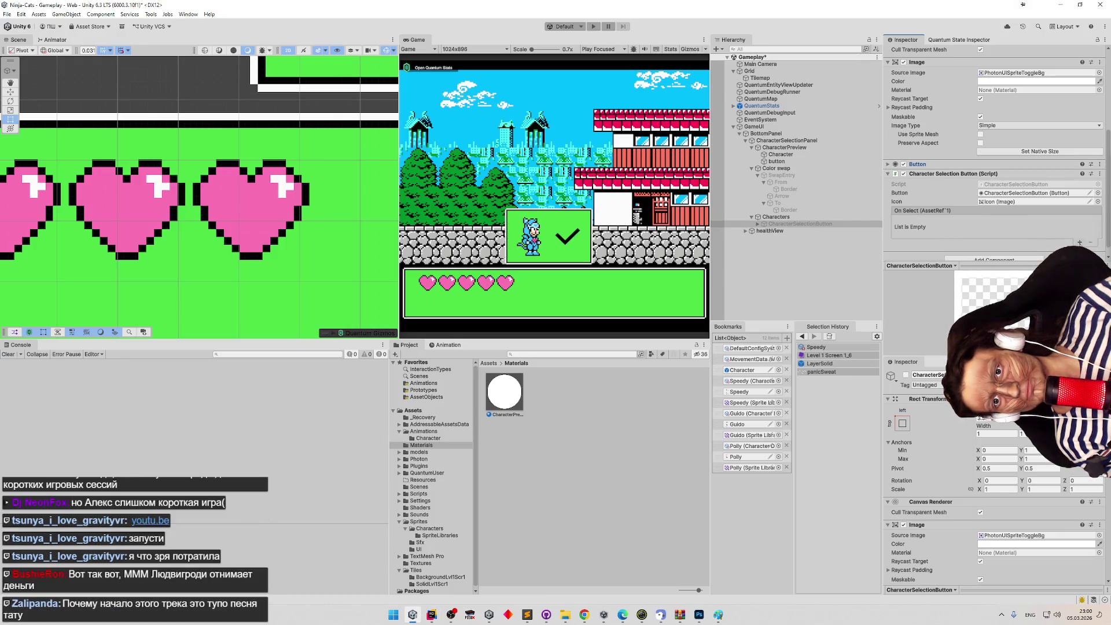
left_click(1080, 242)
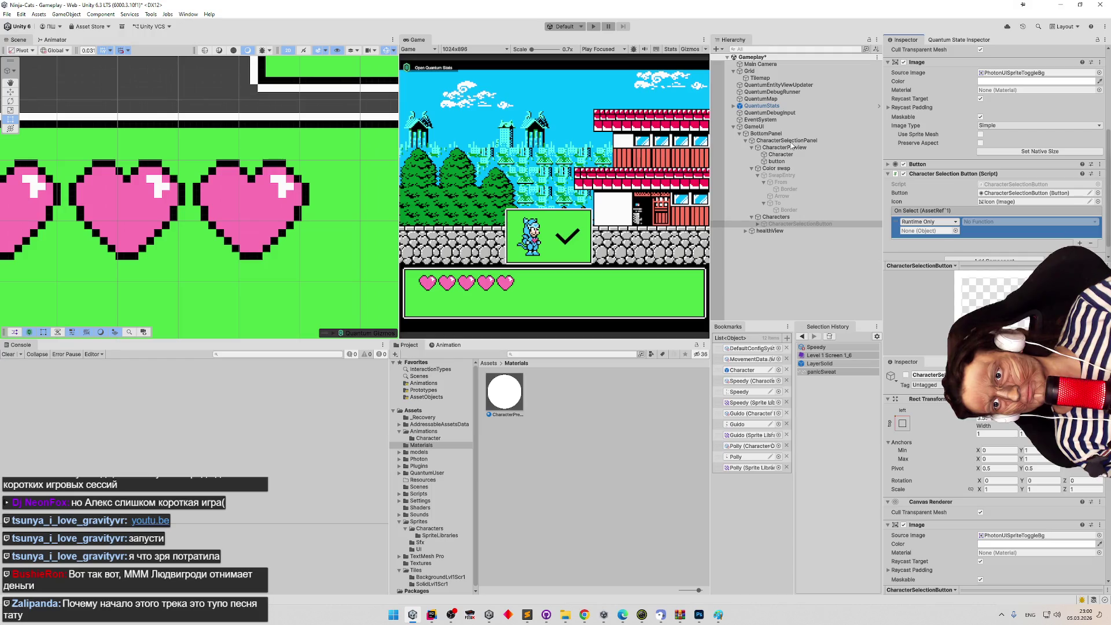
left_click_drag(792, 138, 937, 234)
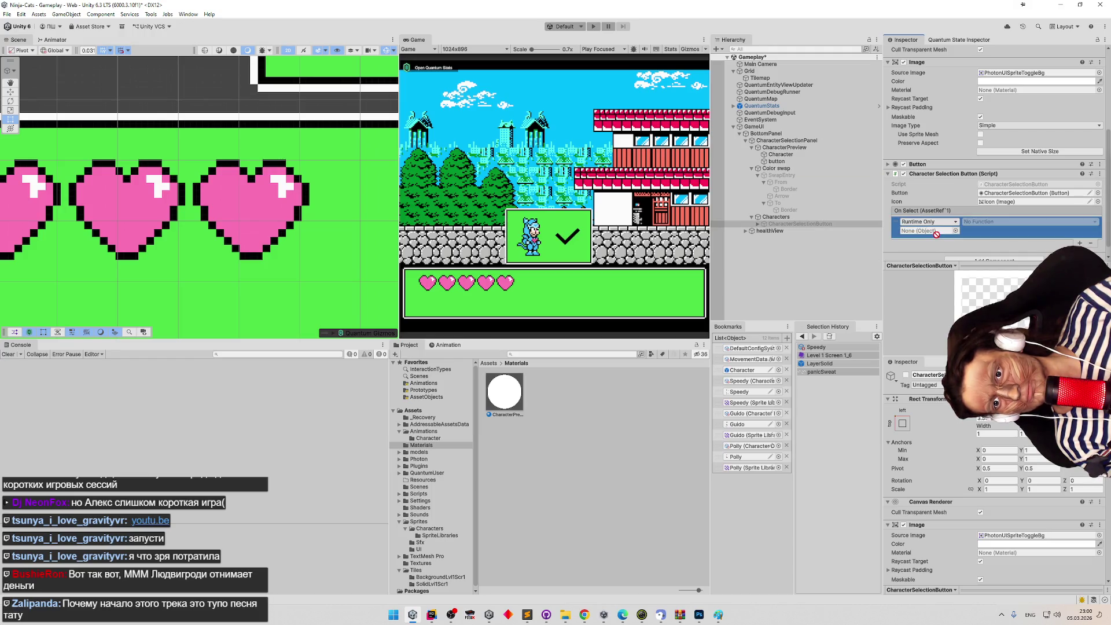
left_click_drag(788, 140, 929, 231)
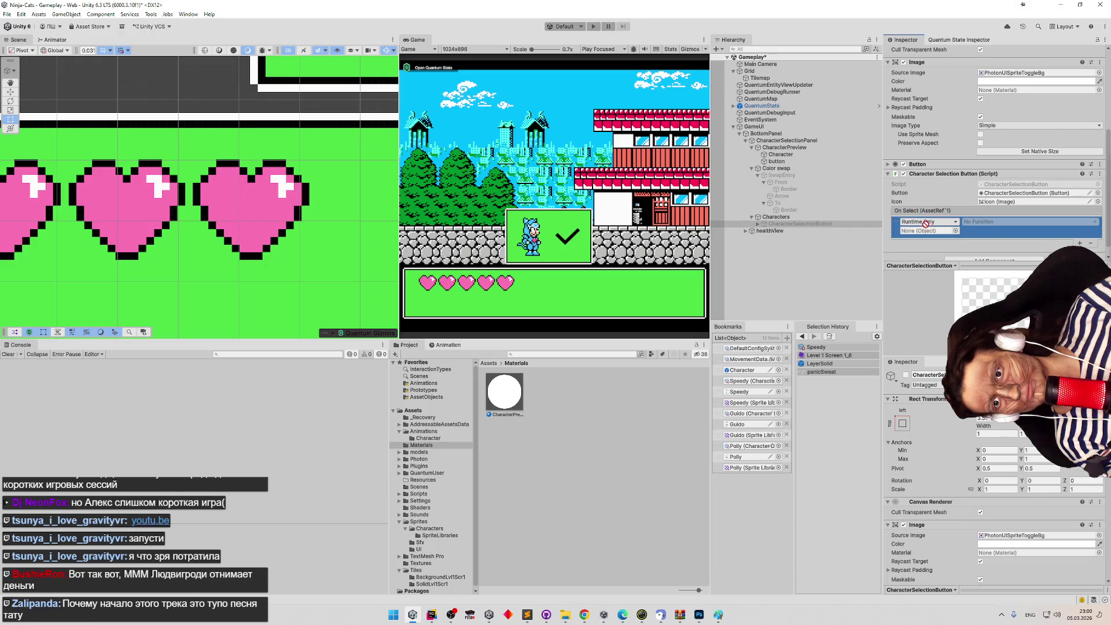
left_click(993, 222)
mouse_move(996, 267)
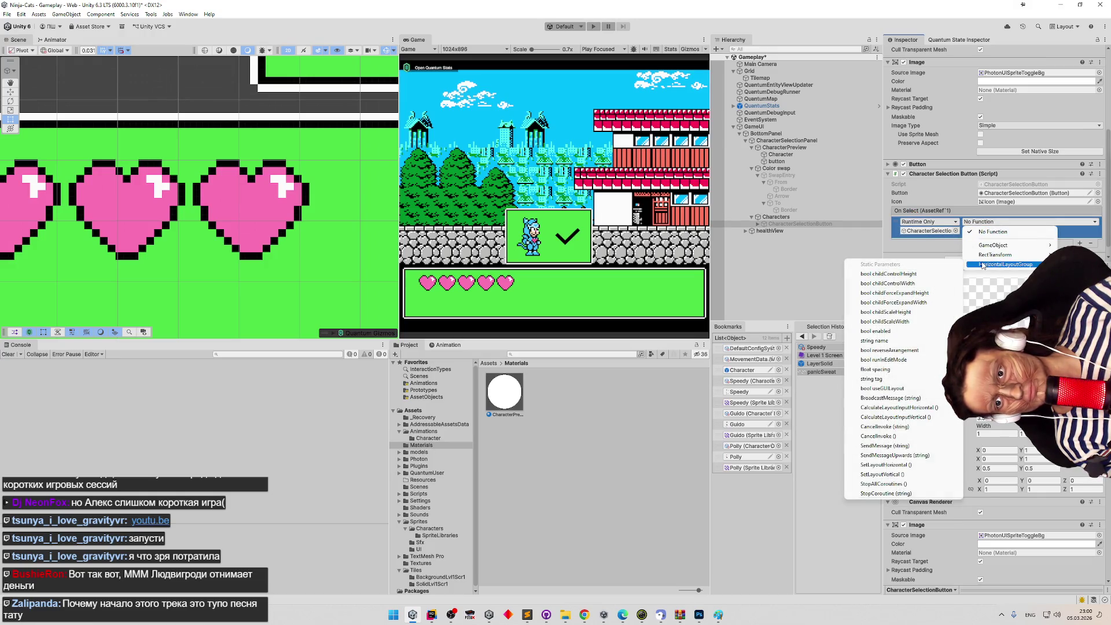
left_click(929, 231)
Target BottomPanel's CharacterSelectionView.SetSelectedCharacter, save the scene, and enter Play mode.
left_click_drag(931, 217, 929, 231)
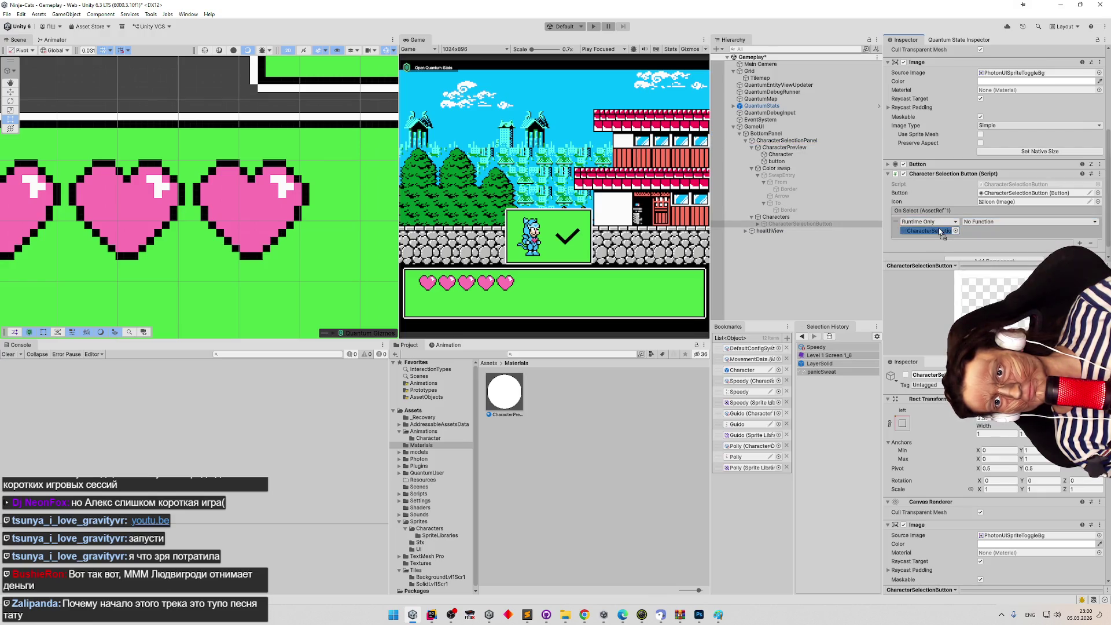
left_click(990, 222)
mouse_move(1003, 283)
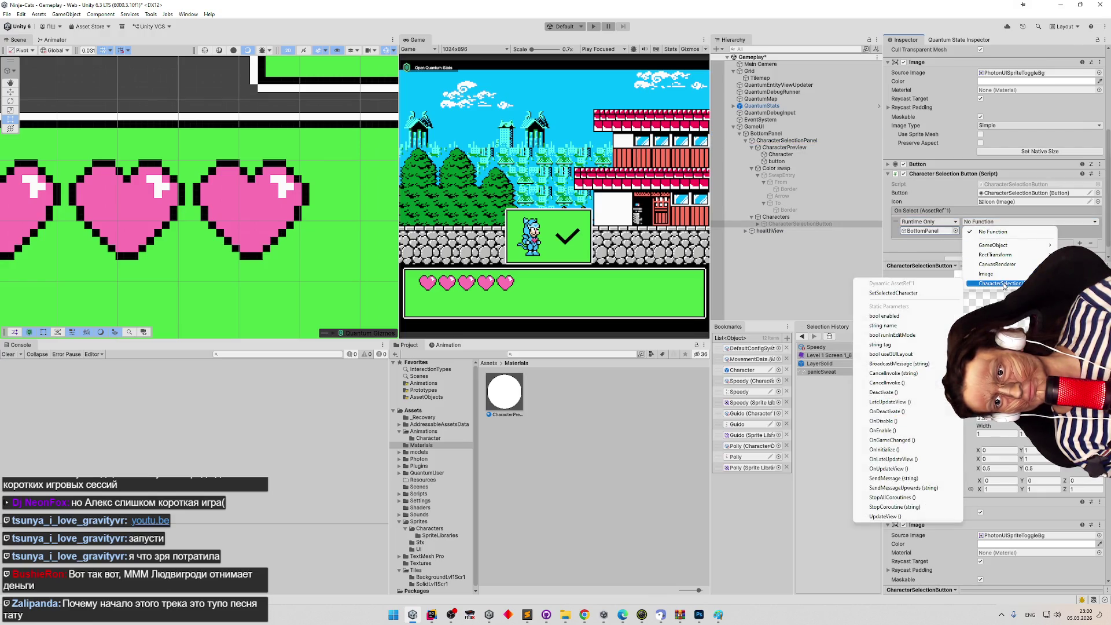
left_click(941, 293)
key("ctrl+s")
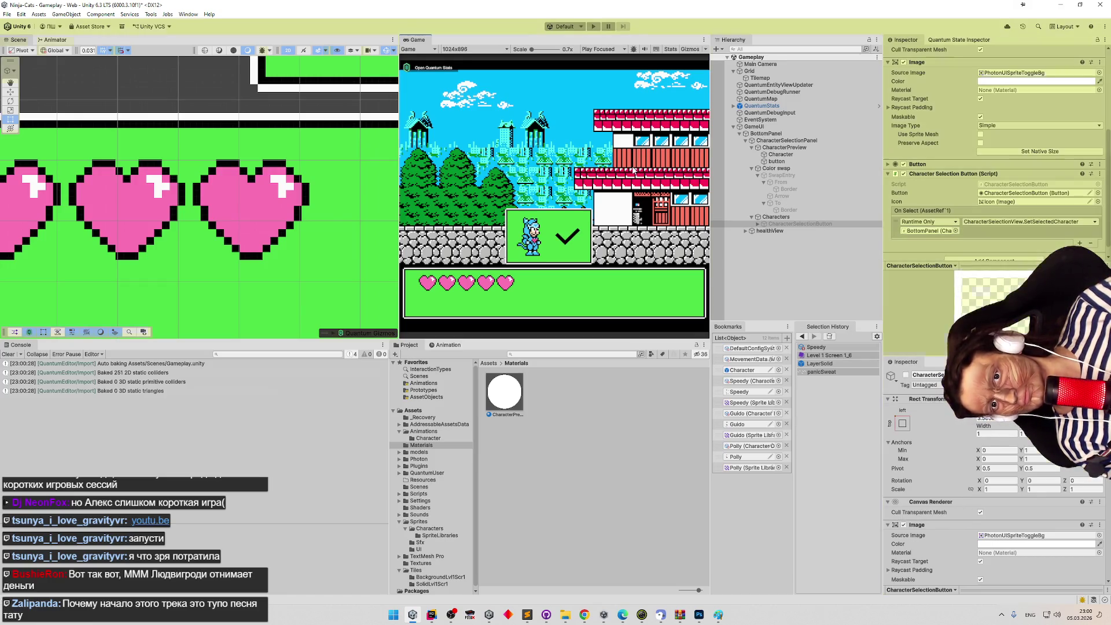
key("ctrl+p")
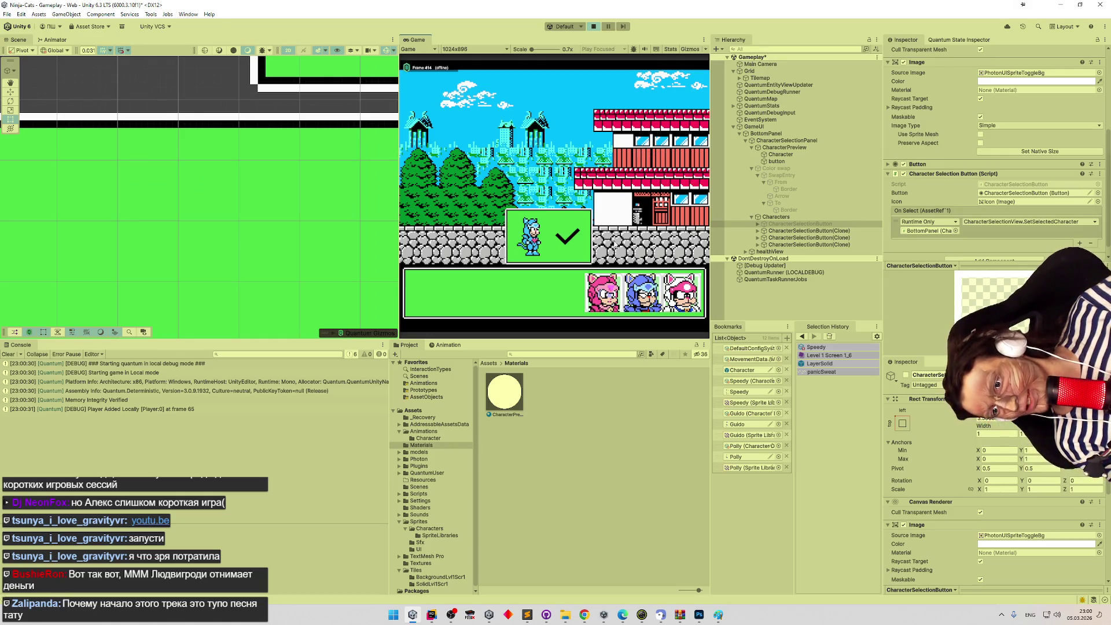
Click the pink character portrait repeatedly in the Game view.
left_click(611, 290)
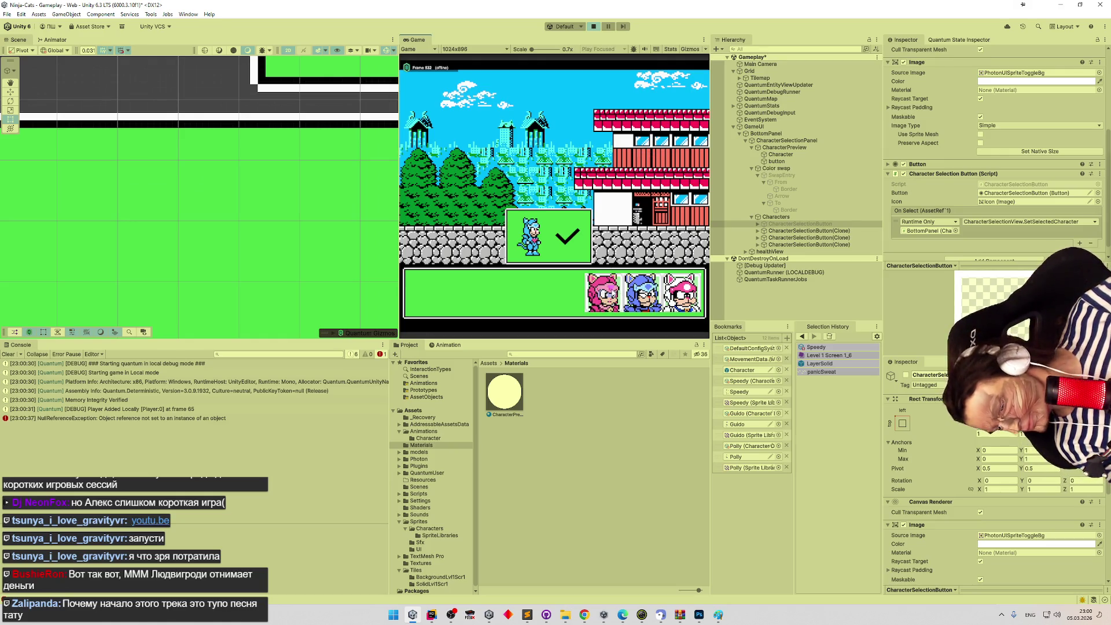
left_click(611, 290)
left_click(615, 295)
left_click(613, 295)
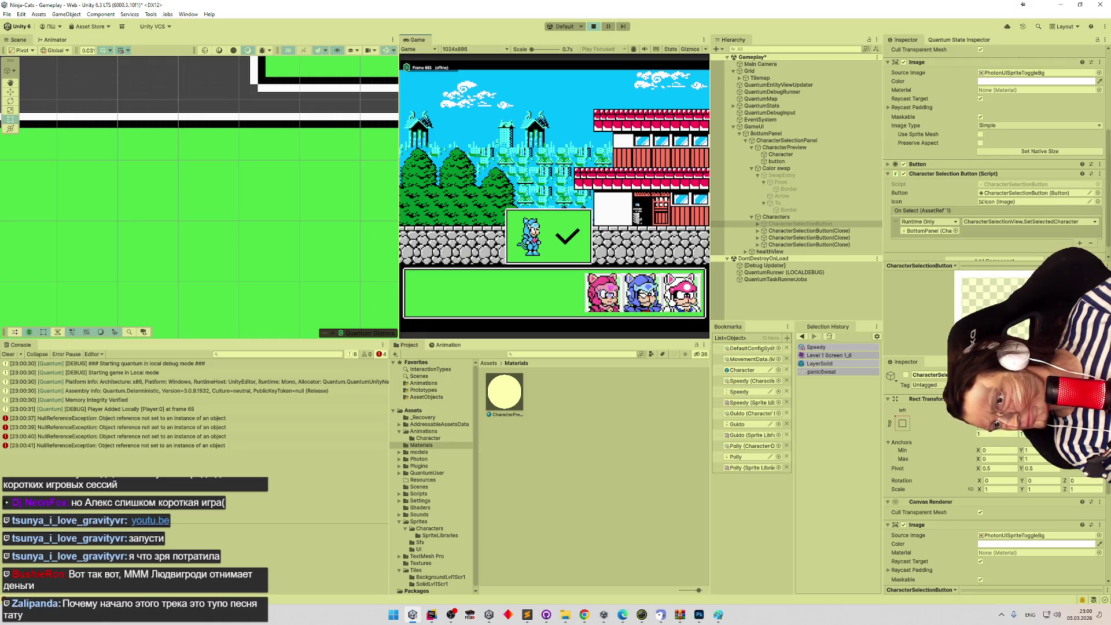
left_click(612, 296)
left_click(610, 296)
left_click(610, 296)
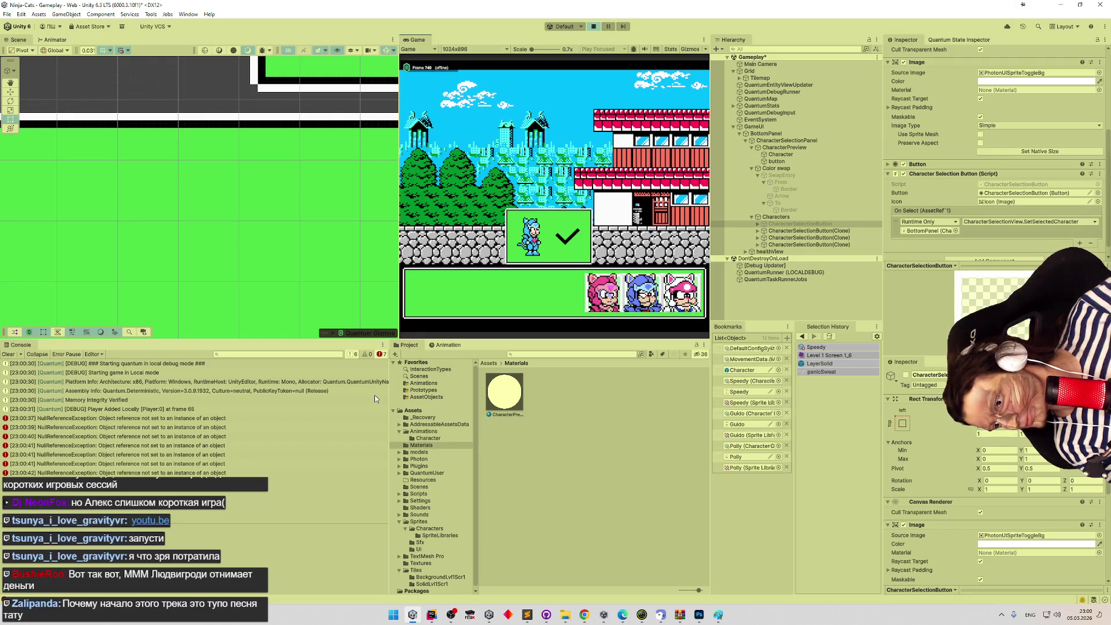
Open ColorSwapper.cs at line 23 from the NullReferenceException stack trace.
left_click(253, 419)
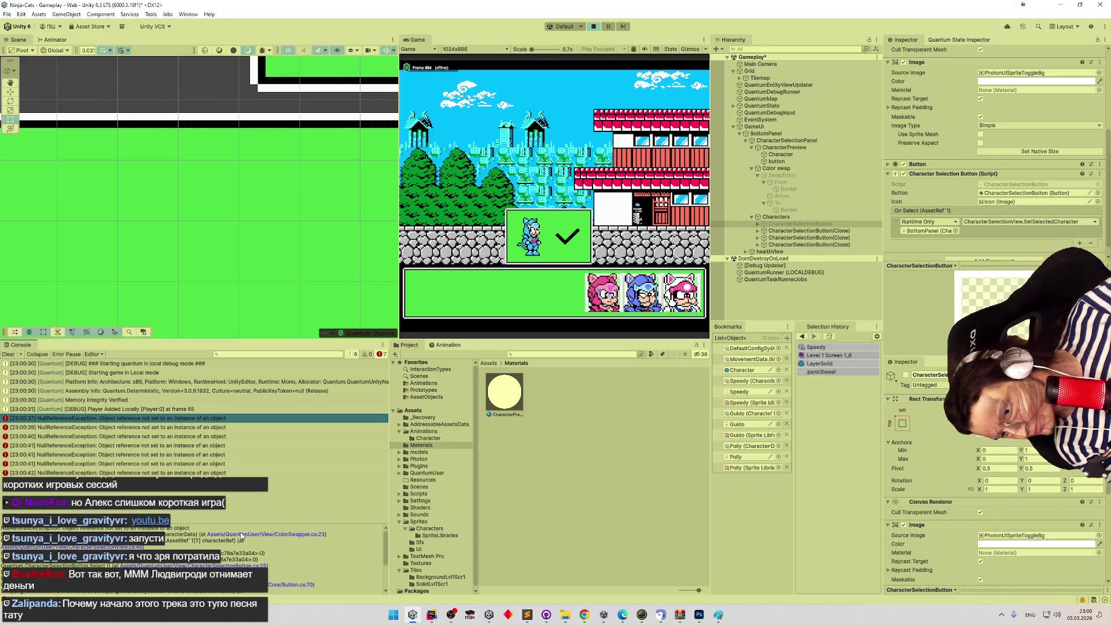
left_click(242, 534)
scroll(422, 306, "up", 3)
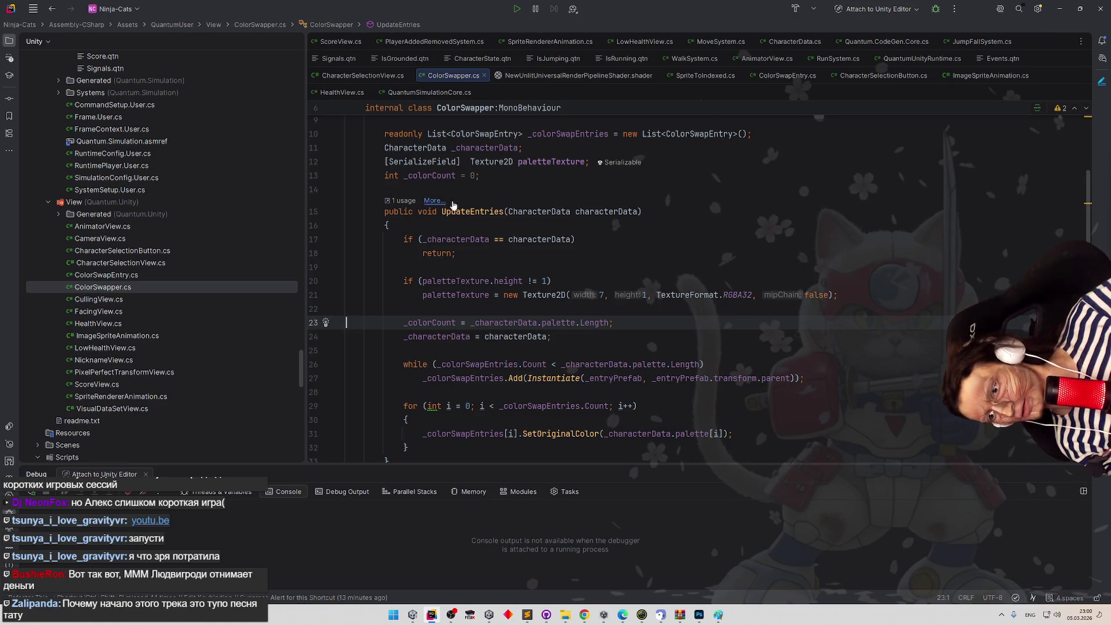
Set a breakpoint on the line 48 UpdateEntries call, then attach the debugger to Unity Editor.
left_click(472, 212, "ctrl")
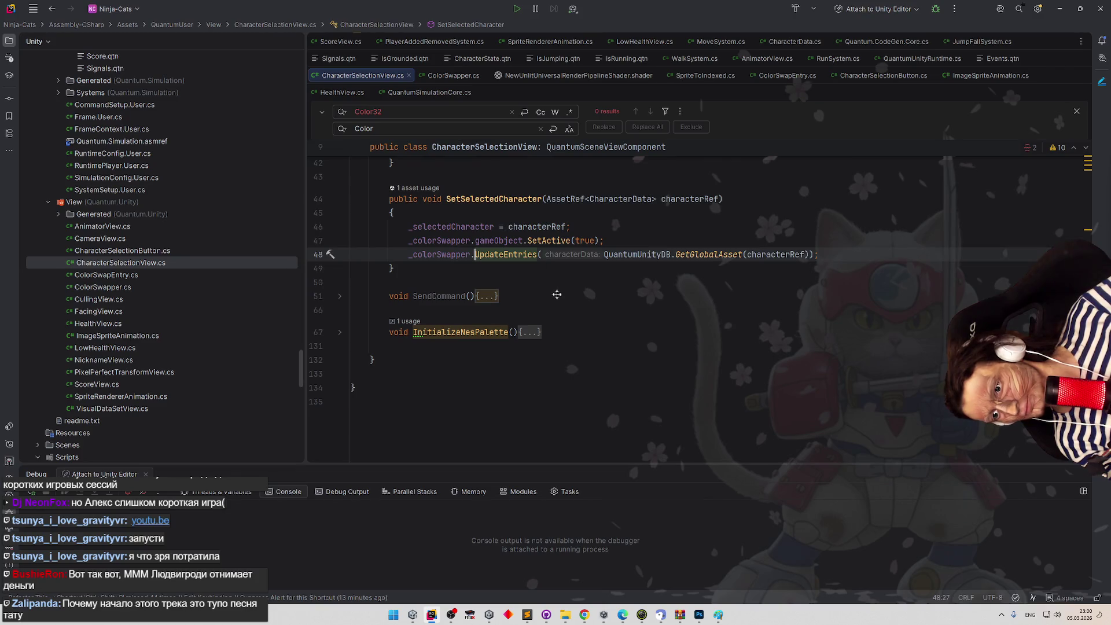
scroll(557, 295, "up", 1)
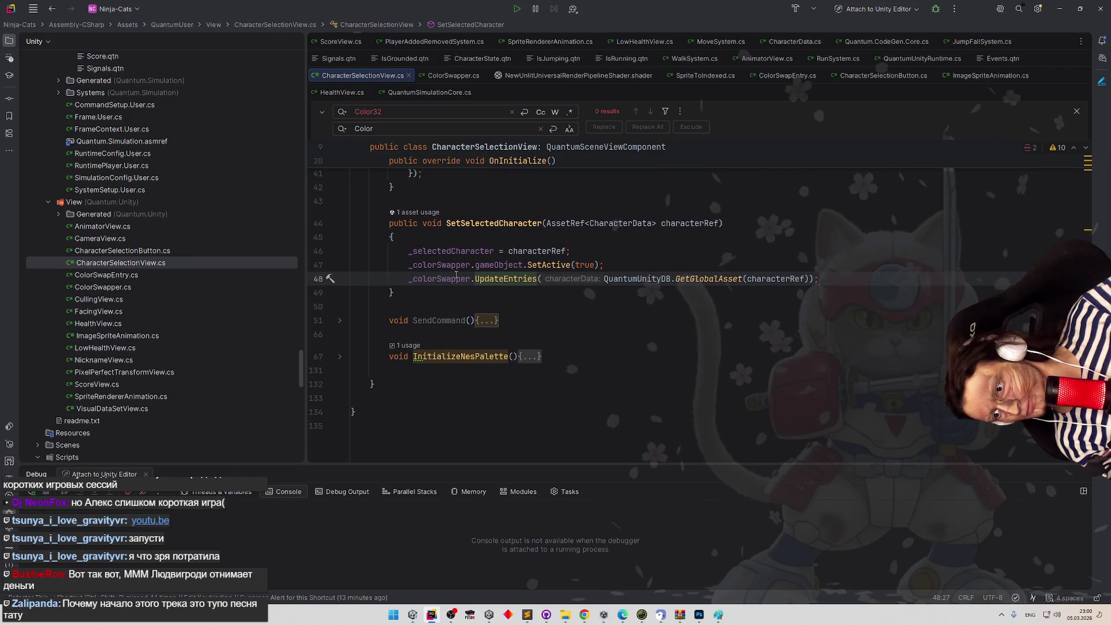
mouse_move(454, 276)
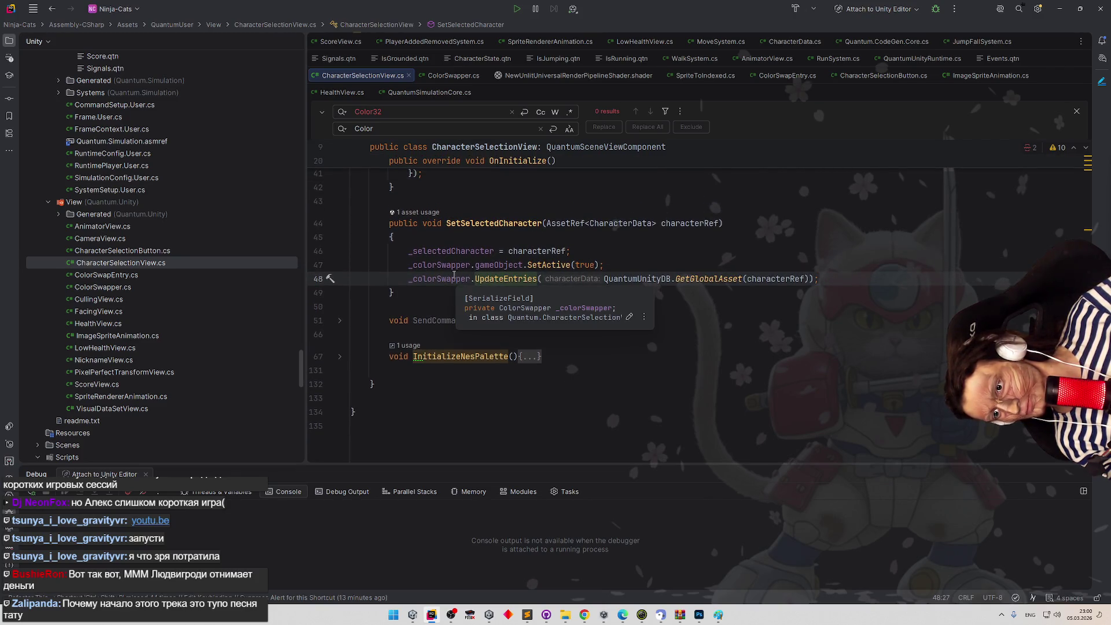
left_click(318, 278)
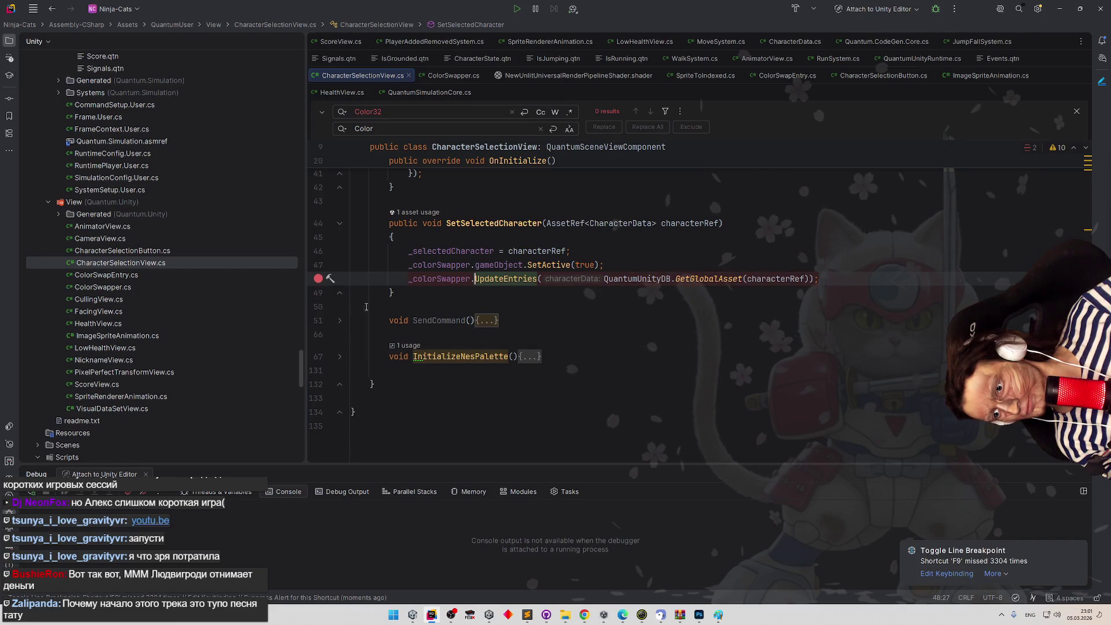
left_click(935, 9)
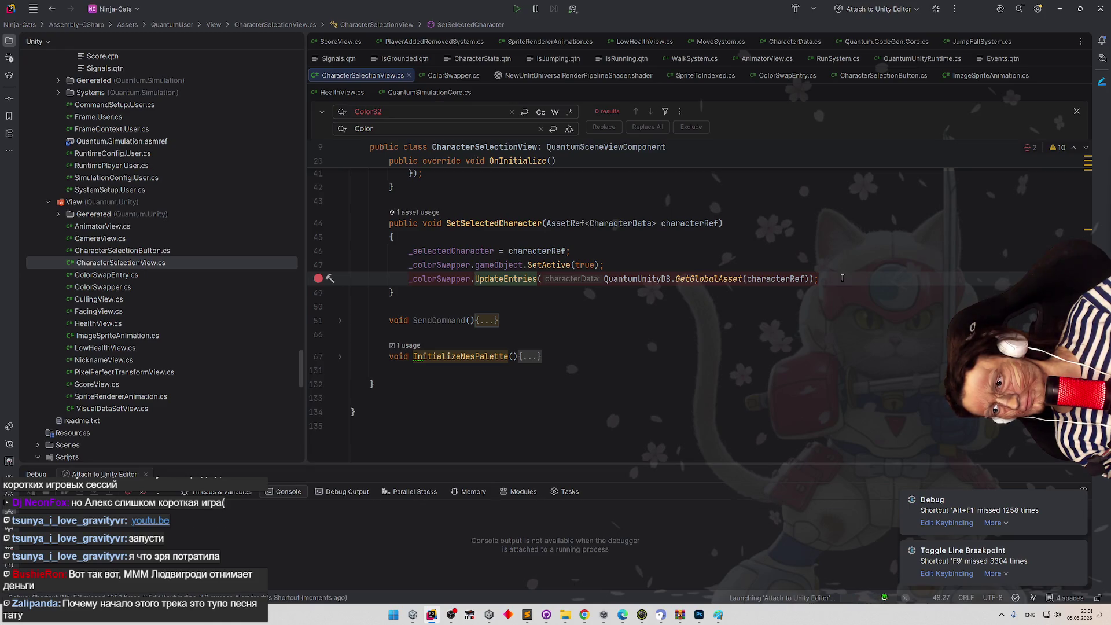
left_click(1060, 9)
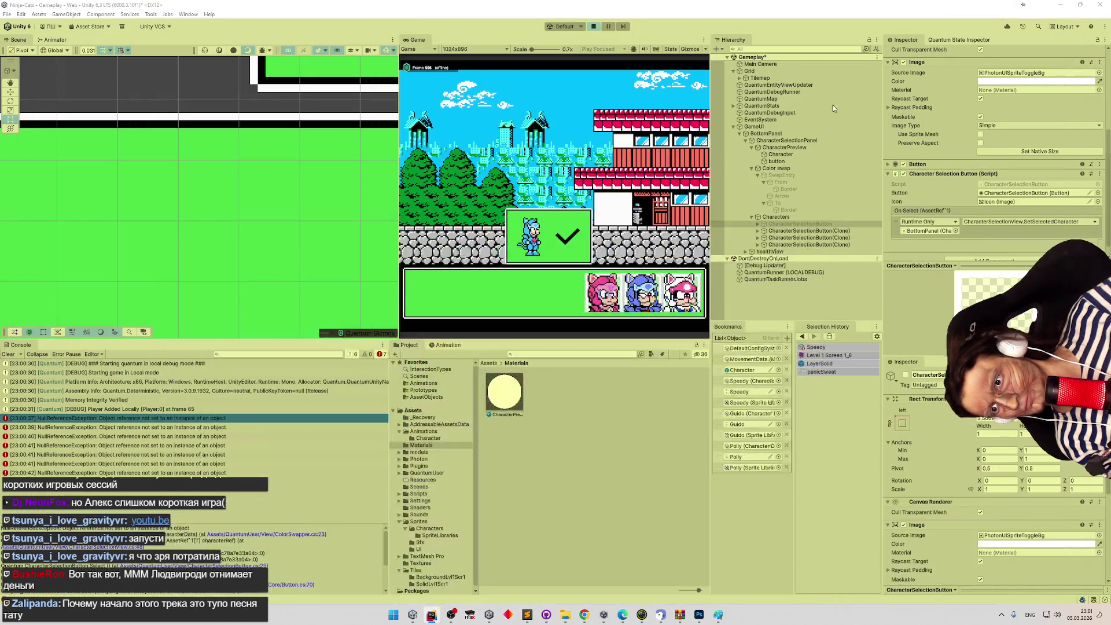
Restart Play mode with a cleared console and choose the pink character.
left_click(593, 27)
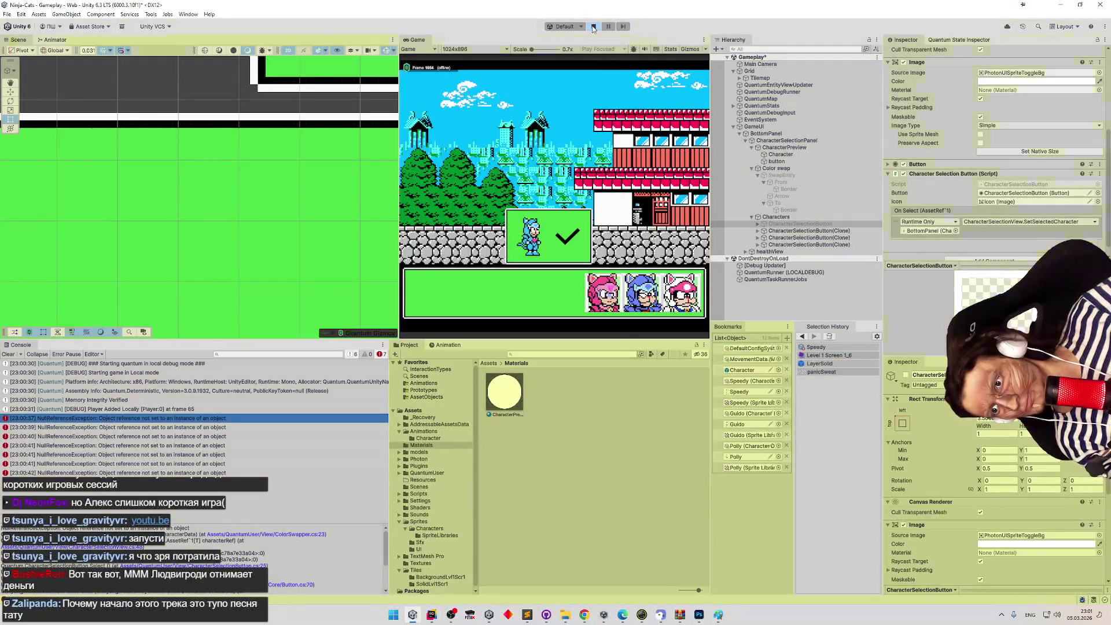
left_click(9, 354)
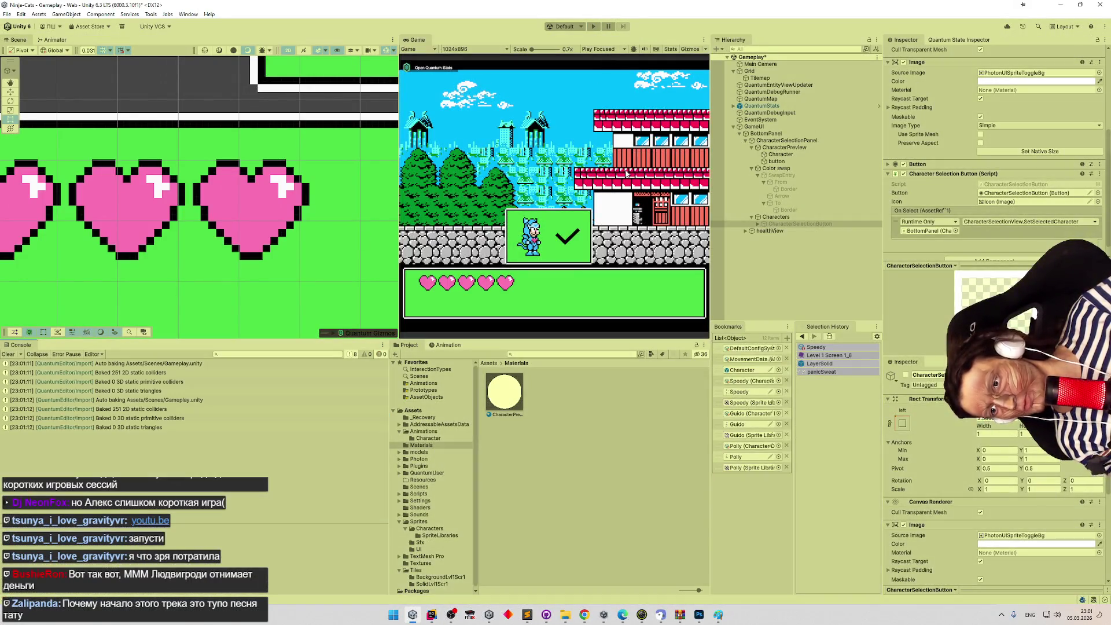
key("ctrl+p")
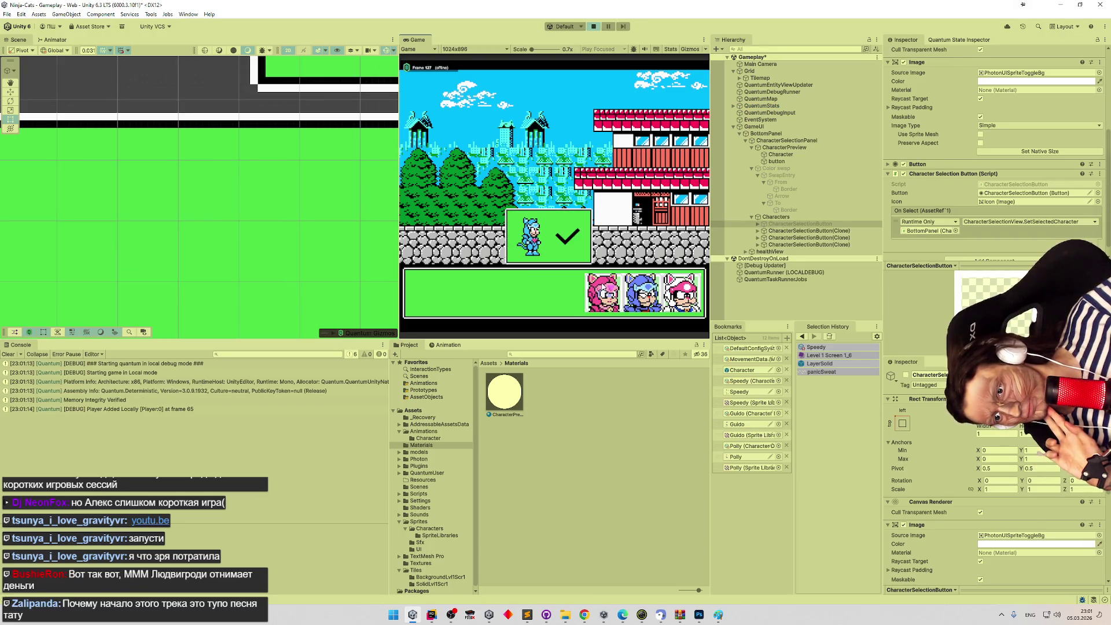
left_click(603, 288)
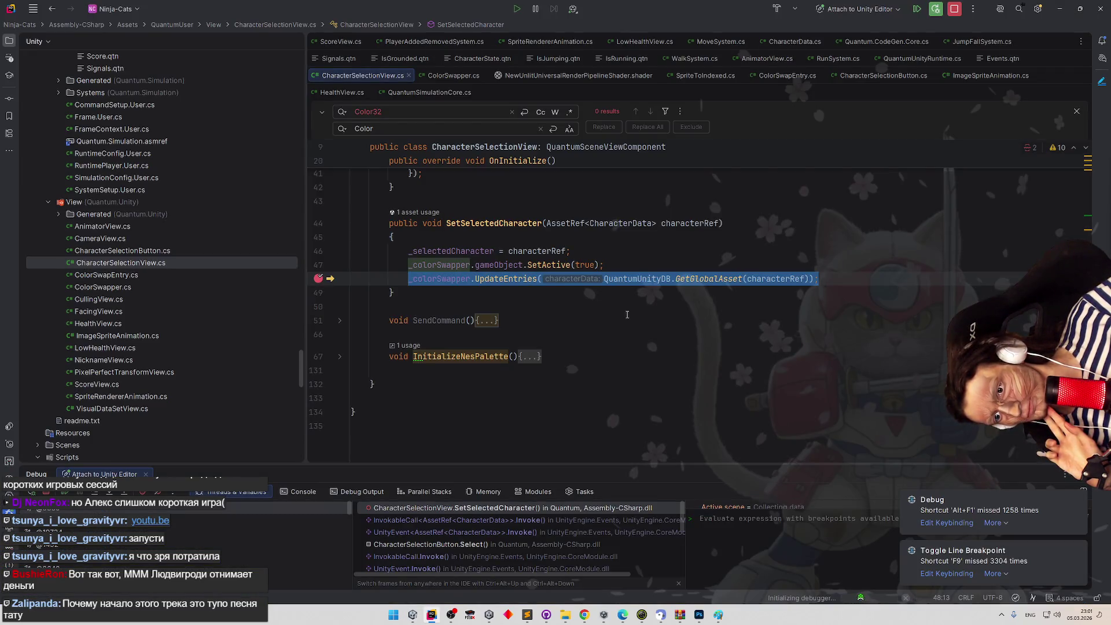
Evaluate QuantumUnityDB.GetGlobalAsset(characterRef) in the debugger's Evaluate field.
mouse_move(755, 279)
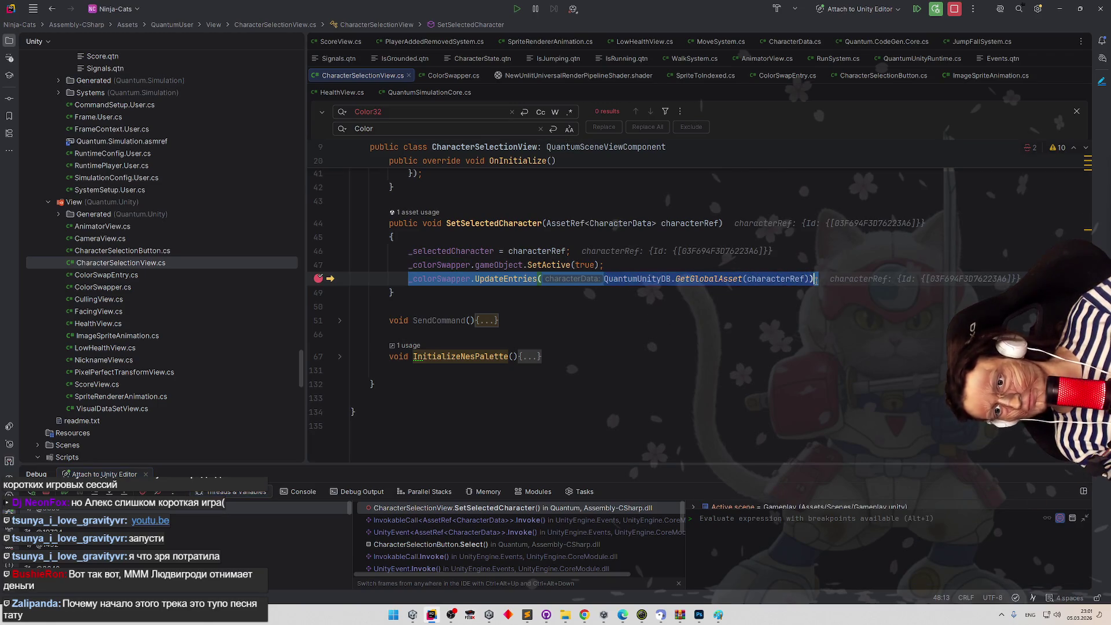
left_click_drag(815, 279, 811, 279)
key("ctrl+c")
left_click(749, 532)
key("ctrl+v")
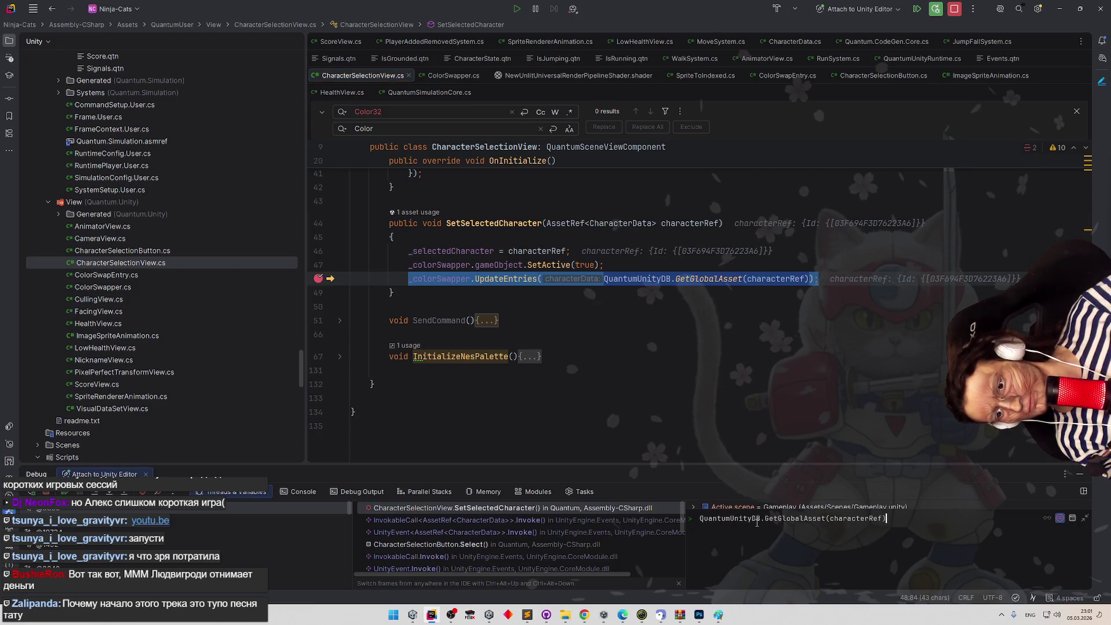
key("Return")
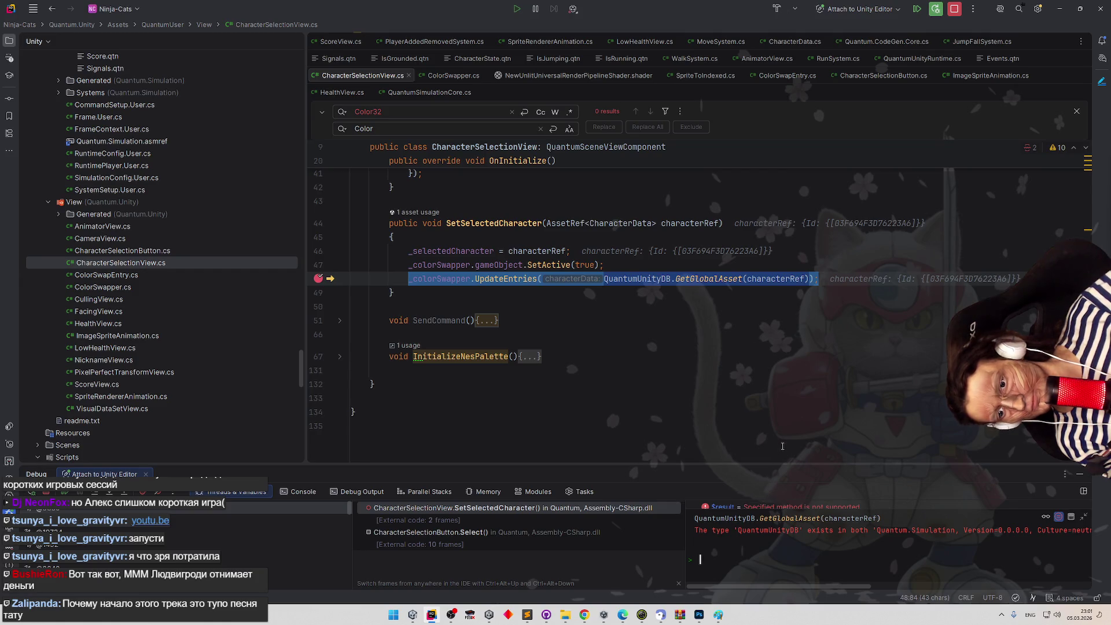
Step into and out of GetGlobalAsset, then into ColorSwapper.UpdateEntries.
left_click(665, 308)
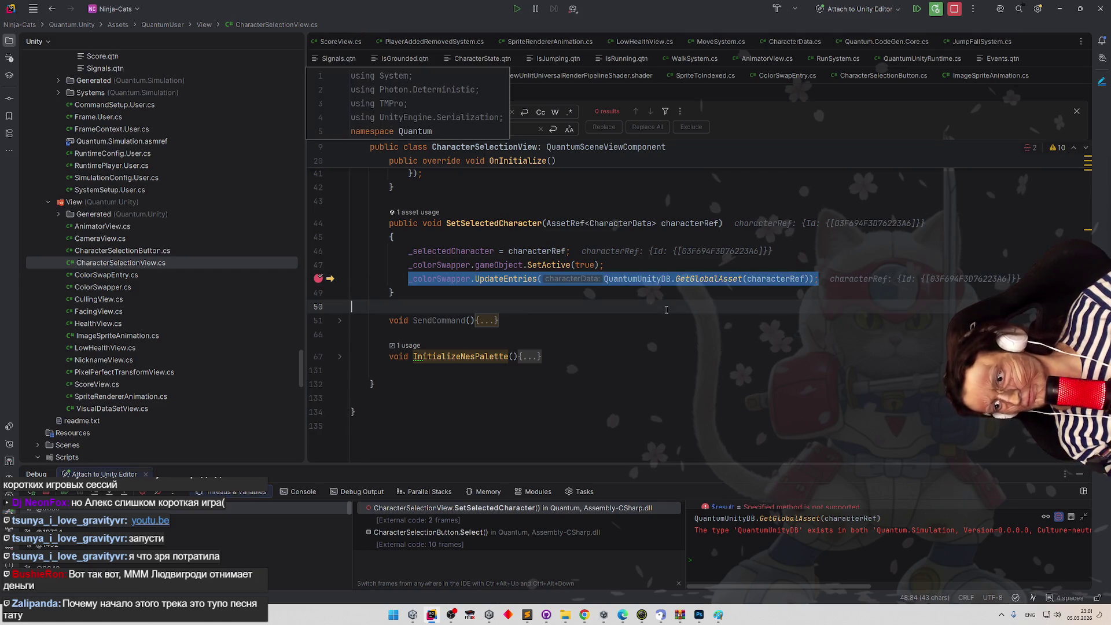
key("F7")
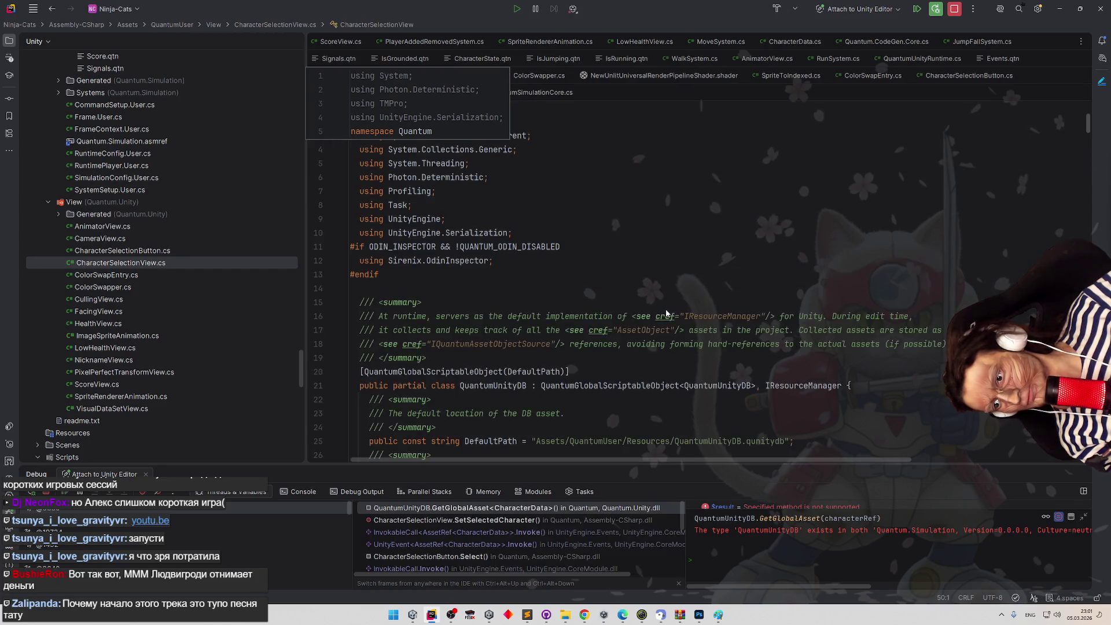
key("shift+F8")
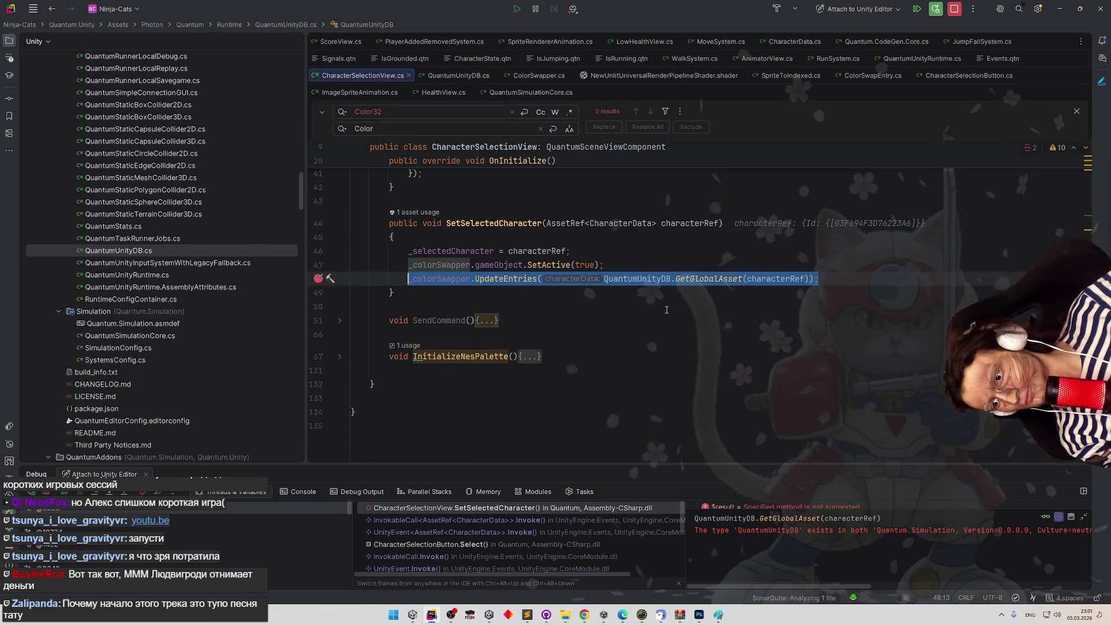
key("F7")
Step over UpdateEntries lines down to the texture creation line.
mouse_move(618, 208)
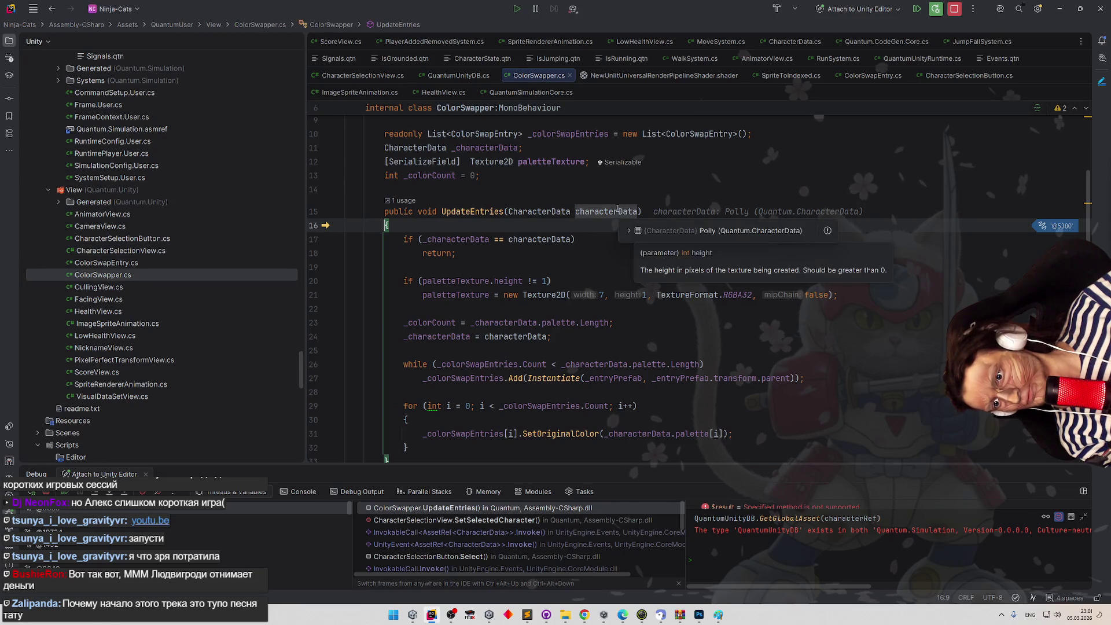
key("F8")
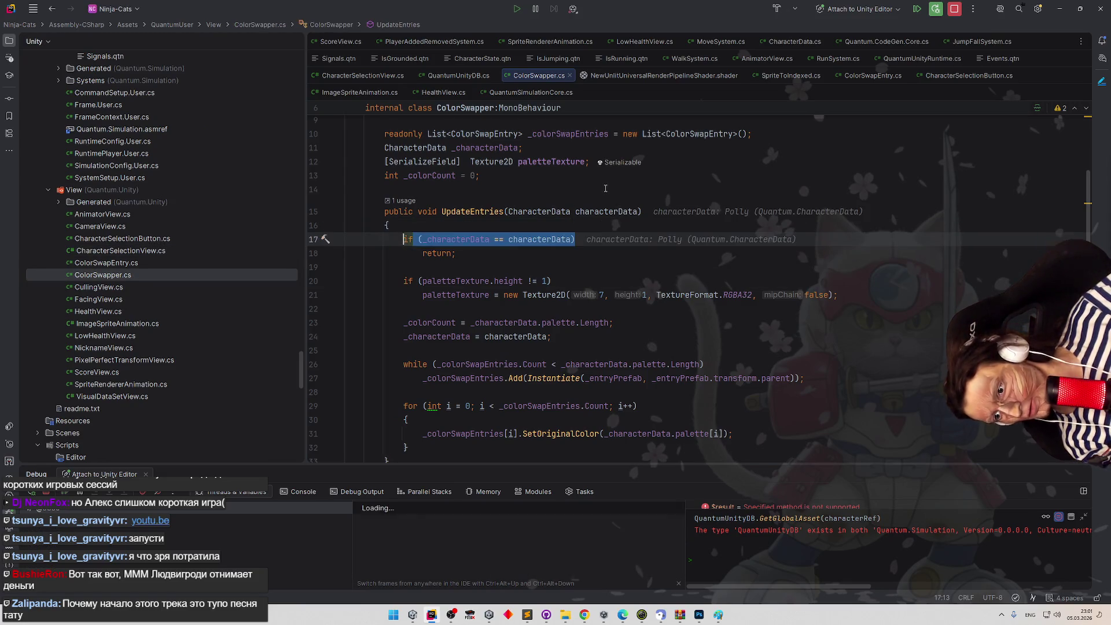
key("F8")
key("F8")
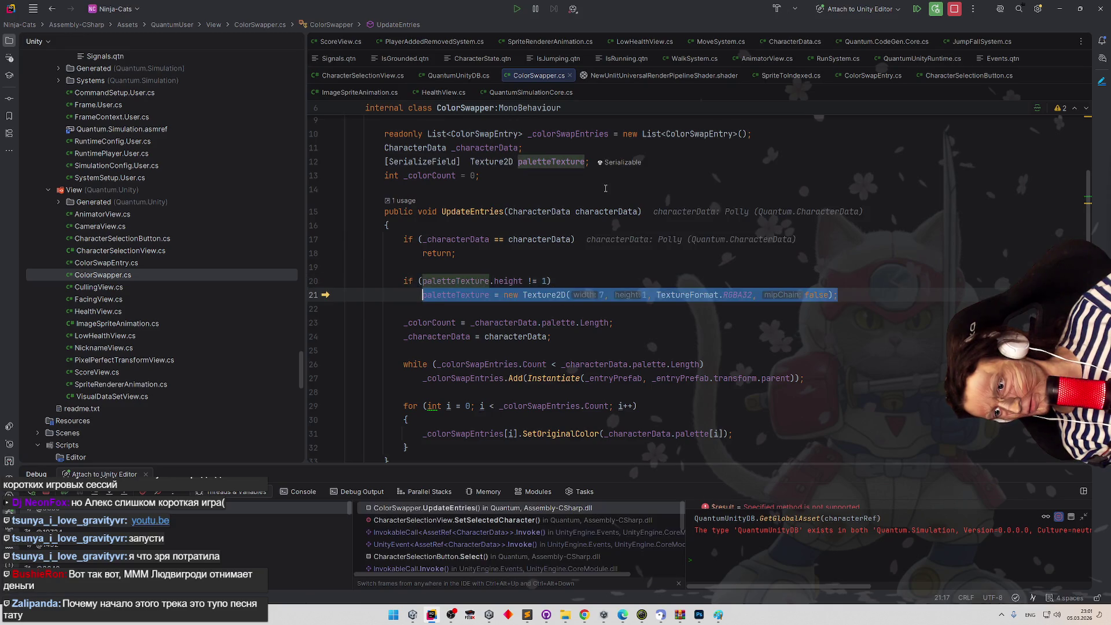
key("F8")
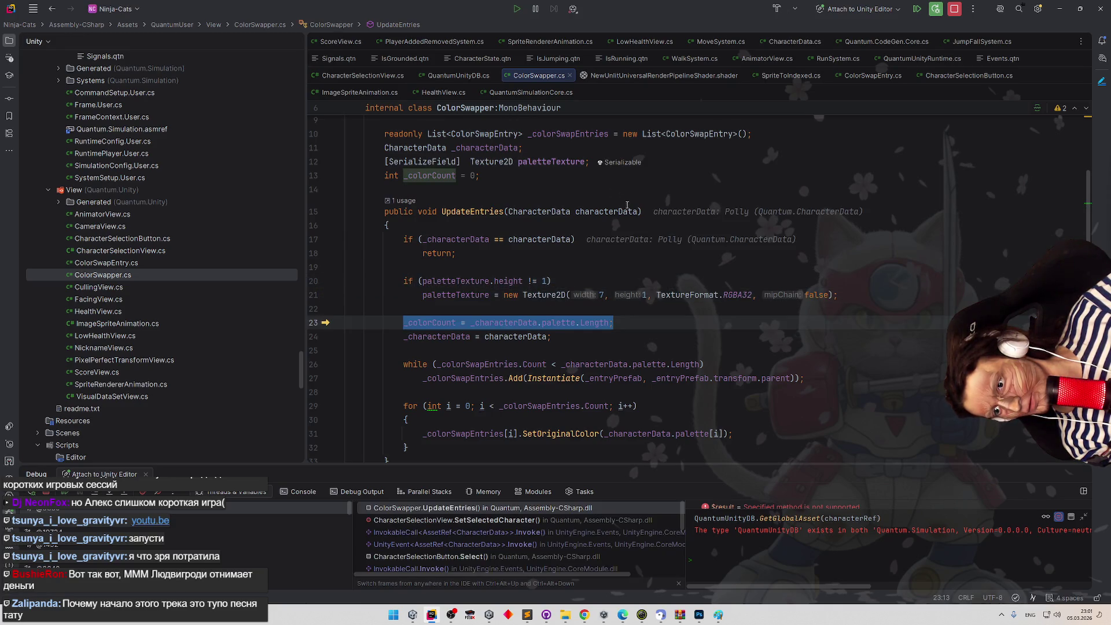
Move the _characterData assignment above the _colorCount line.
mouse_move(564, 323)
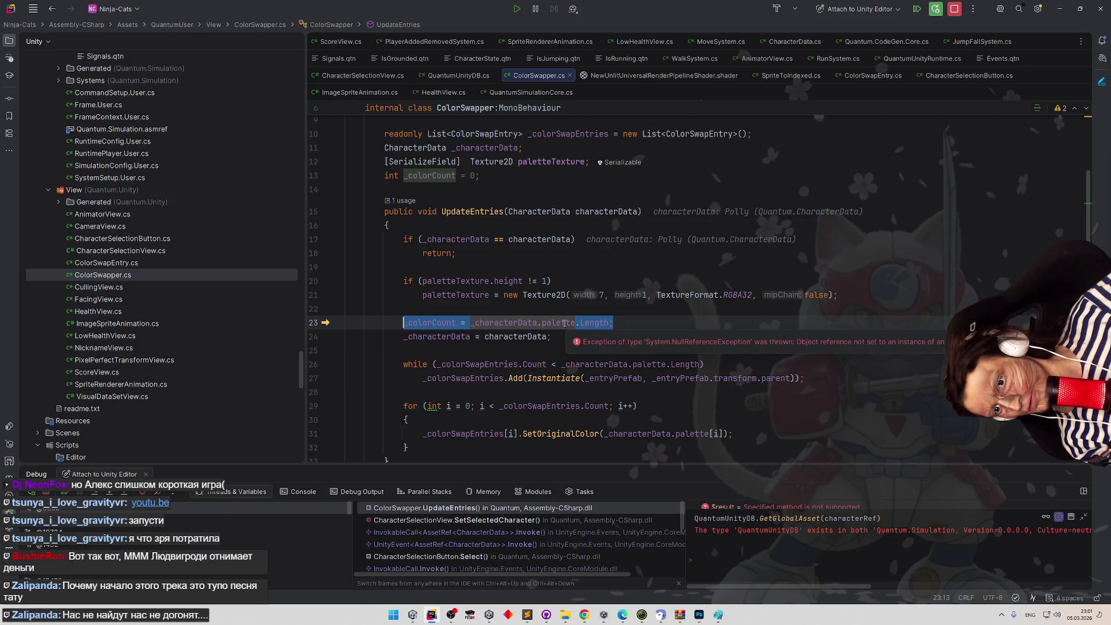
mouse_move(515, 320)
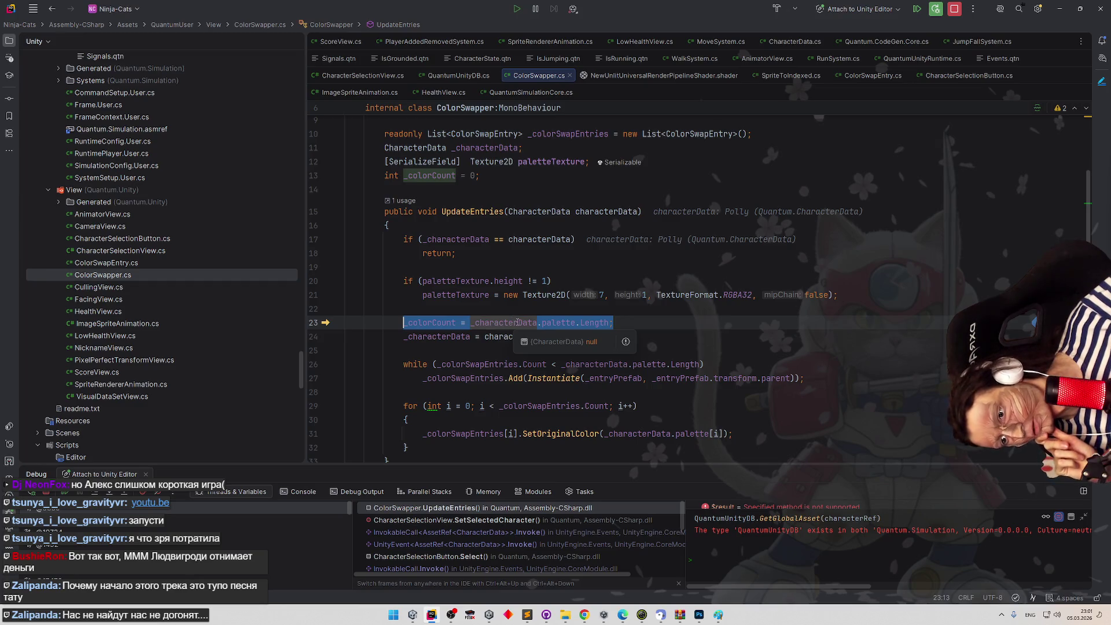
double_click(517, 323)
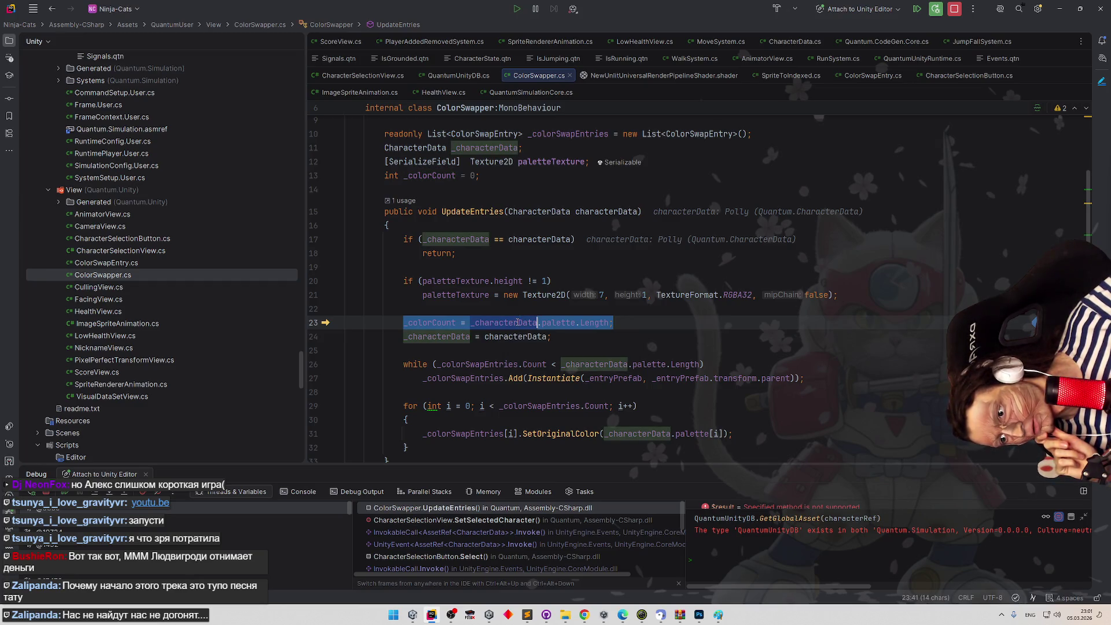
left_click_drag(411, 337, 403, 322)
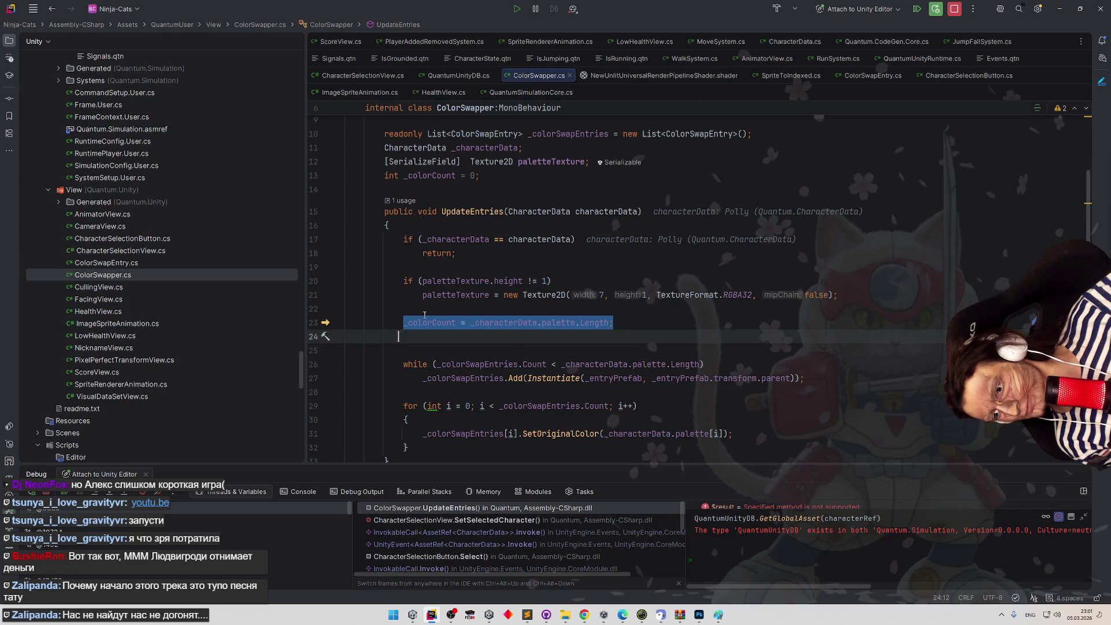
key("alt+shift+Down")
type("_characterData = characterData;")
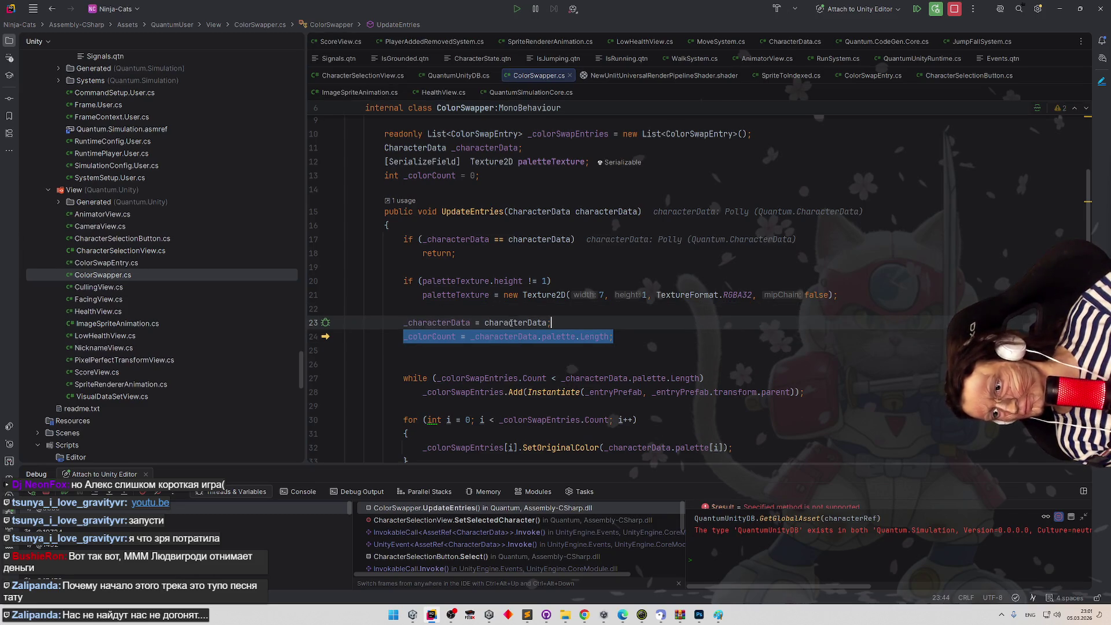
Inspect characterData's palette colours, stop debugging, and switch to Unity.
left_click(517, 336)
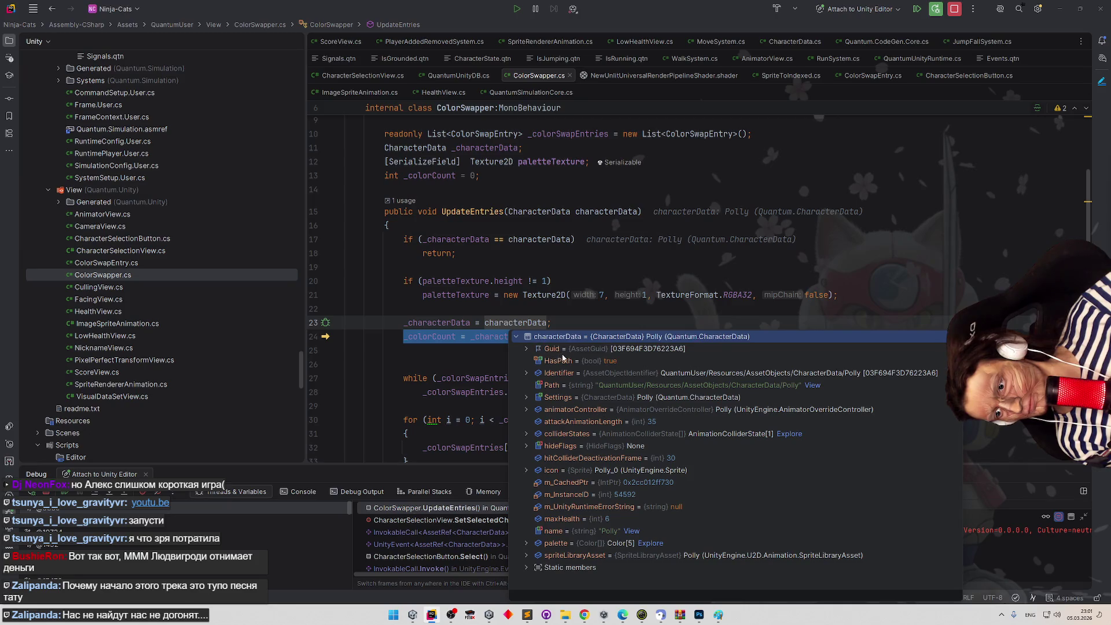
left_click(526, 543)
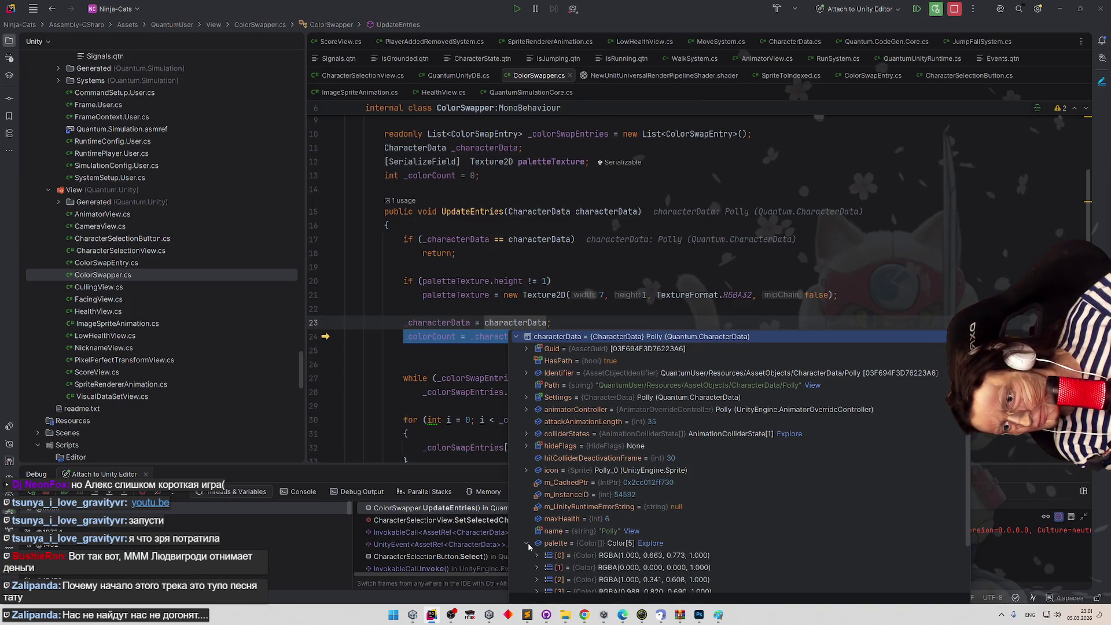
left_click(725, 254)
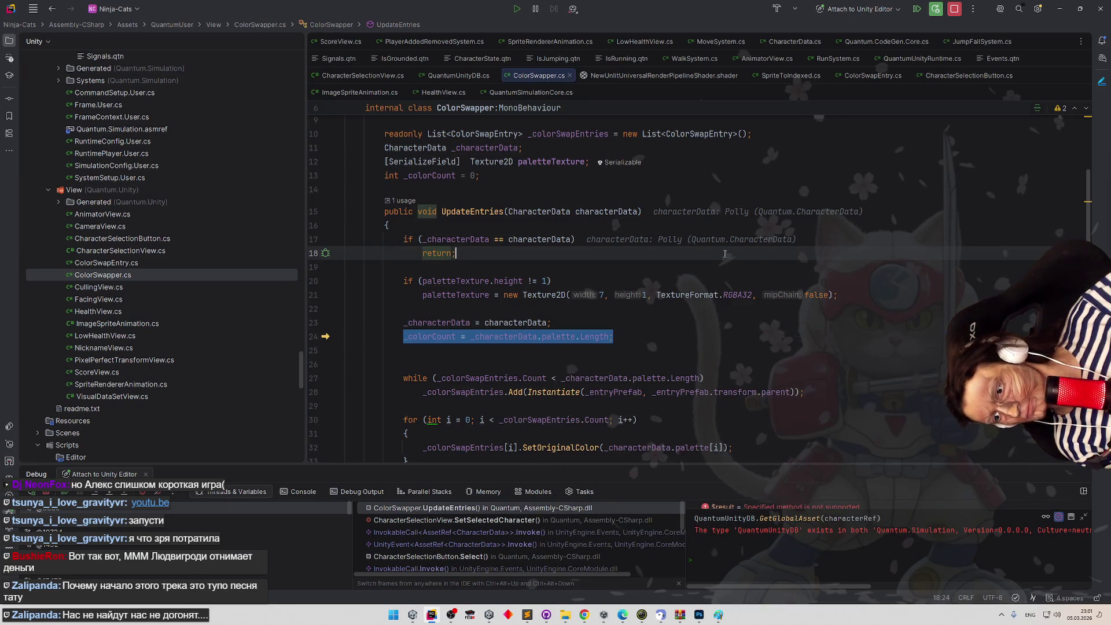
left_click(954, 8)
left_click(804, 295)
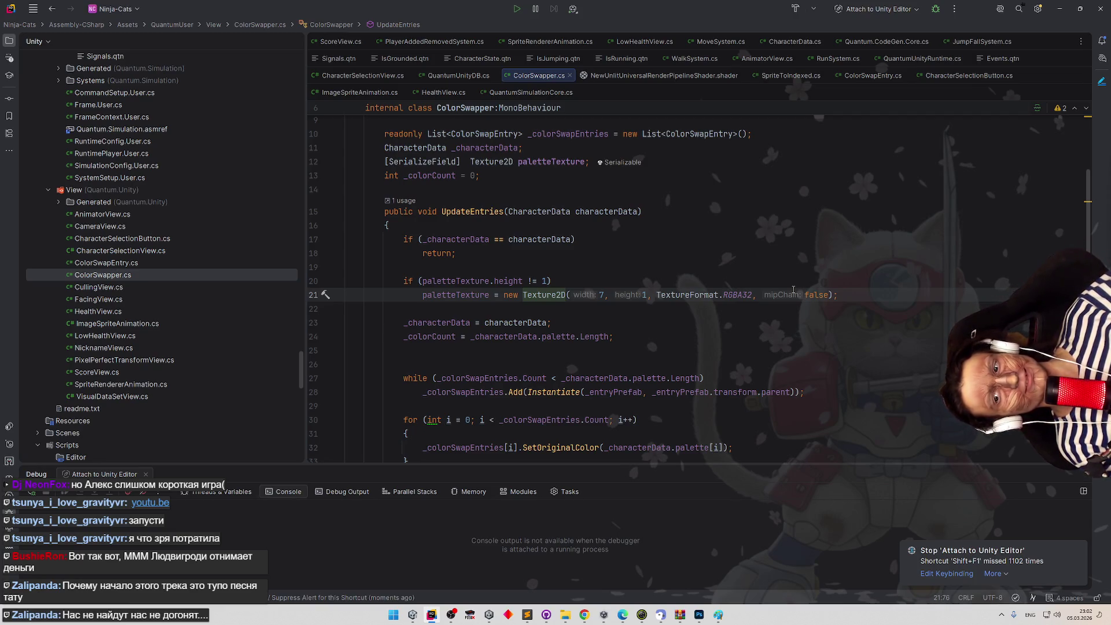
left_click(1060, 8)
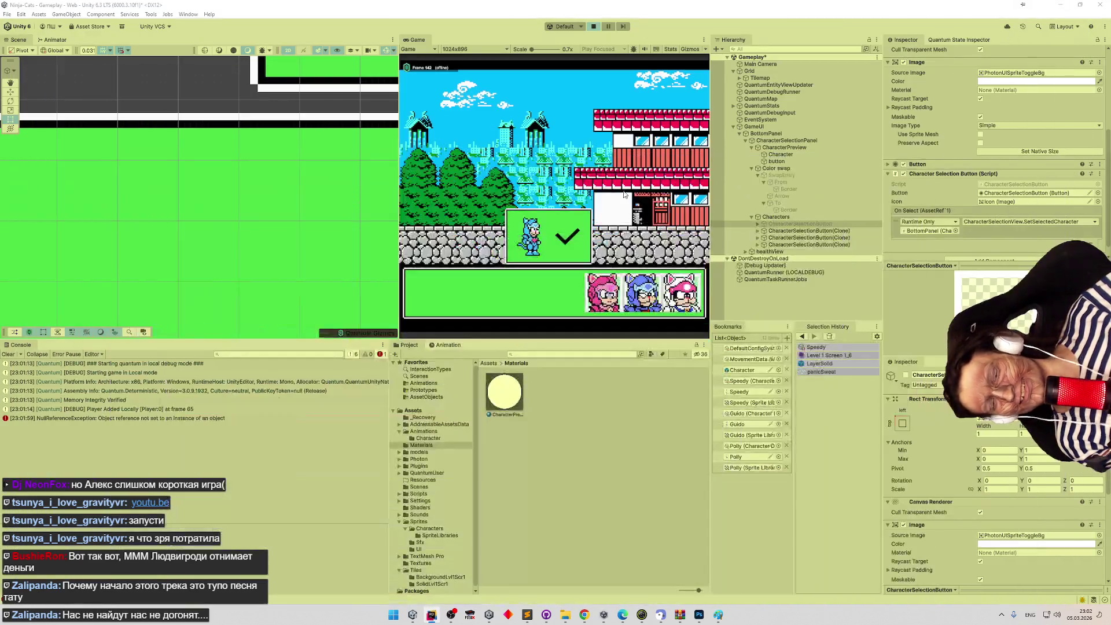
Exit Play mode, save the Gameplay scene, replay with Ctrl+P, and return to Rider.
left_click(595, 26)
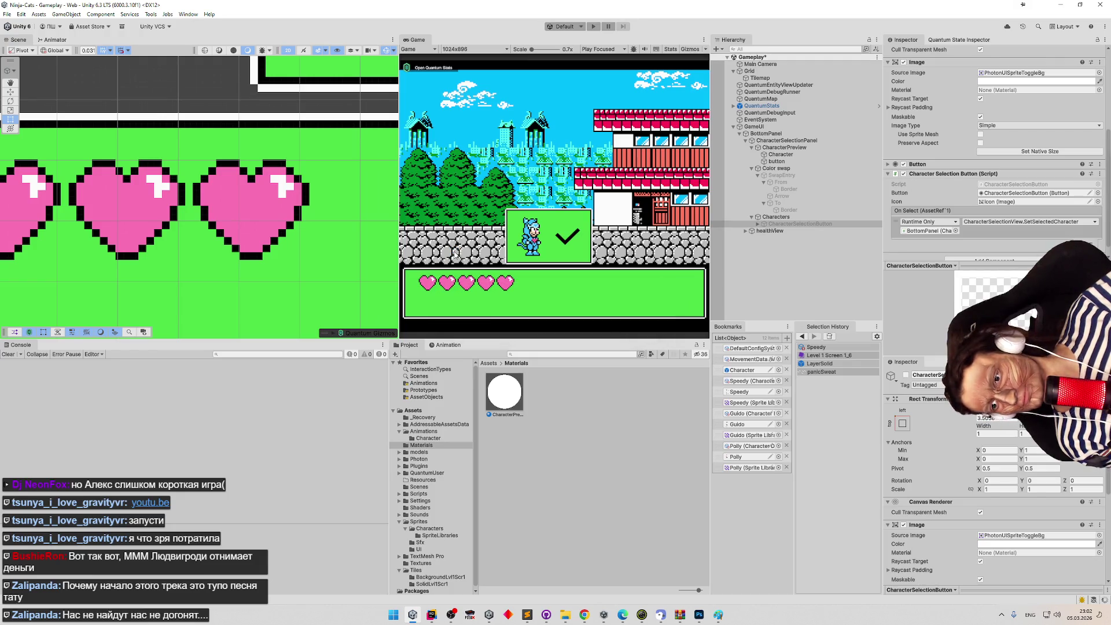
key("ctrl+s")
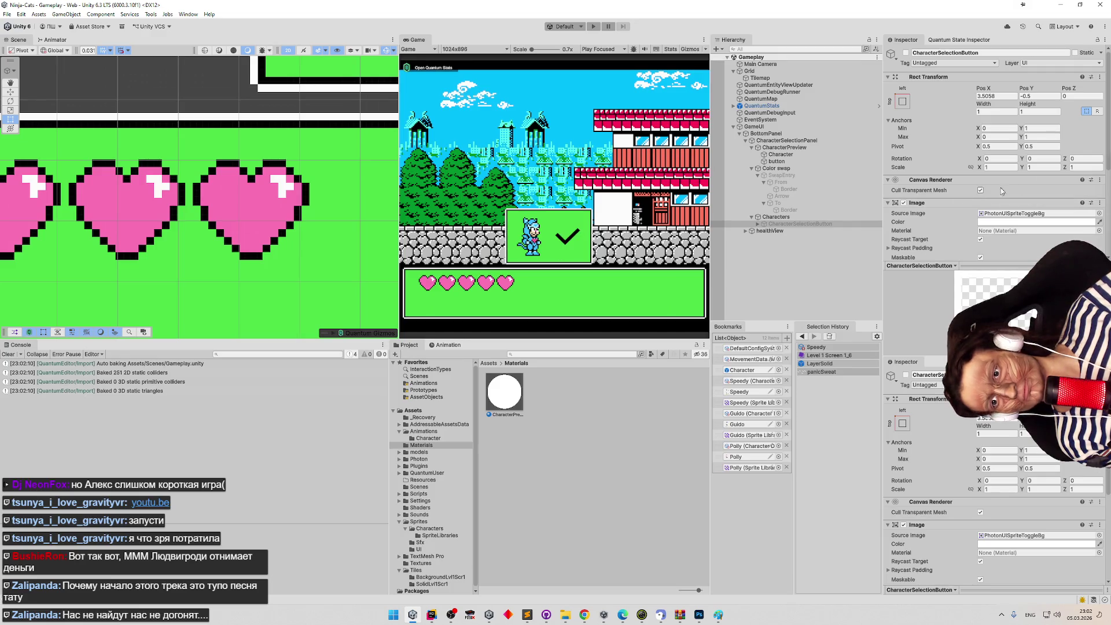
scroll(1092, 139, "down", 5)
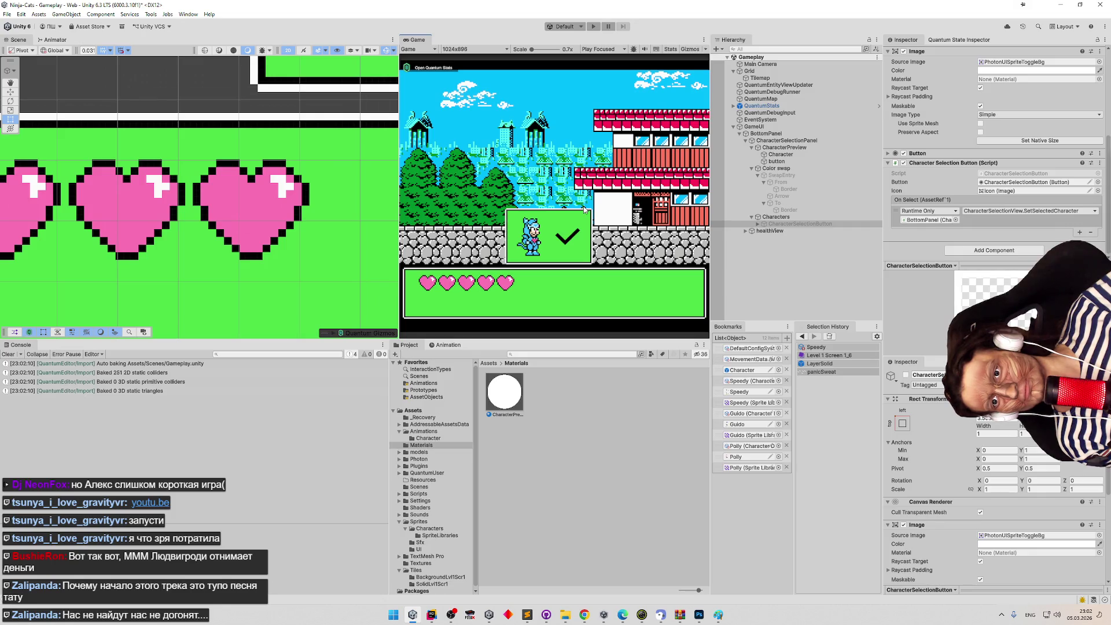
key("ctrl+p")
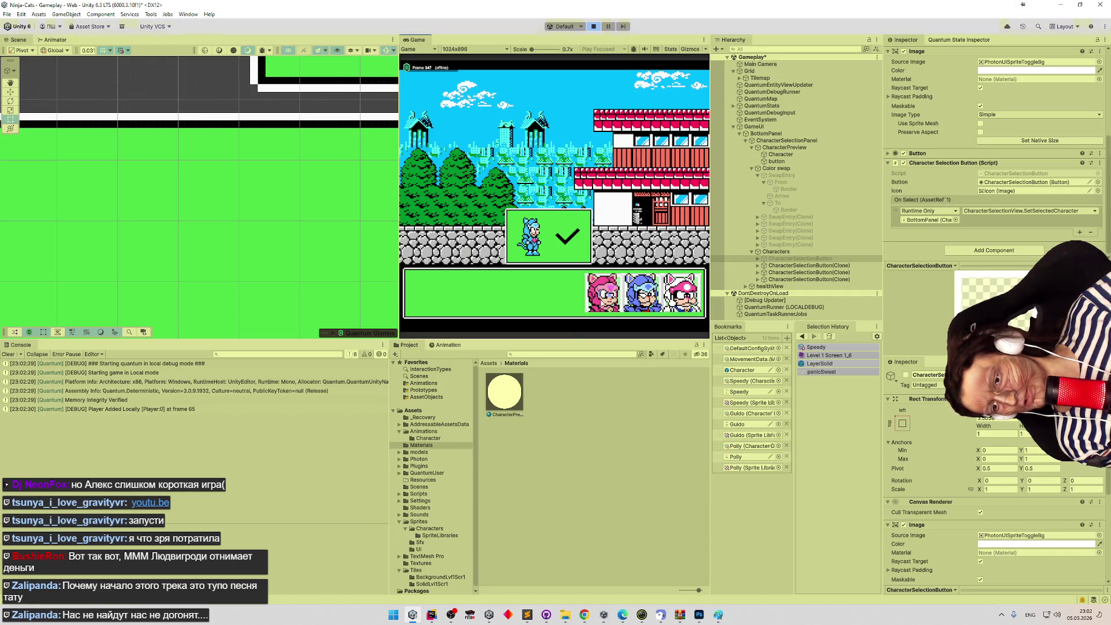
left_click(431, 615)
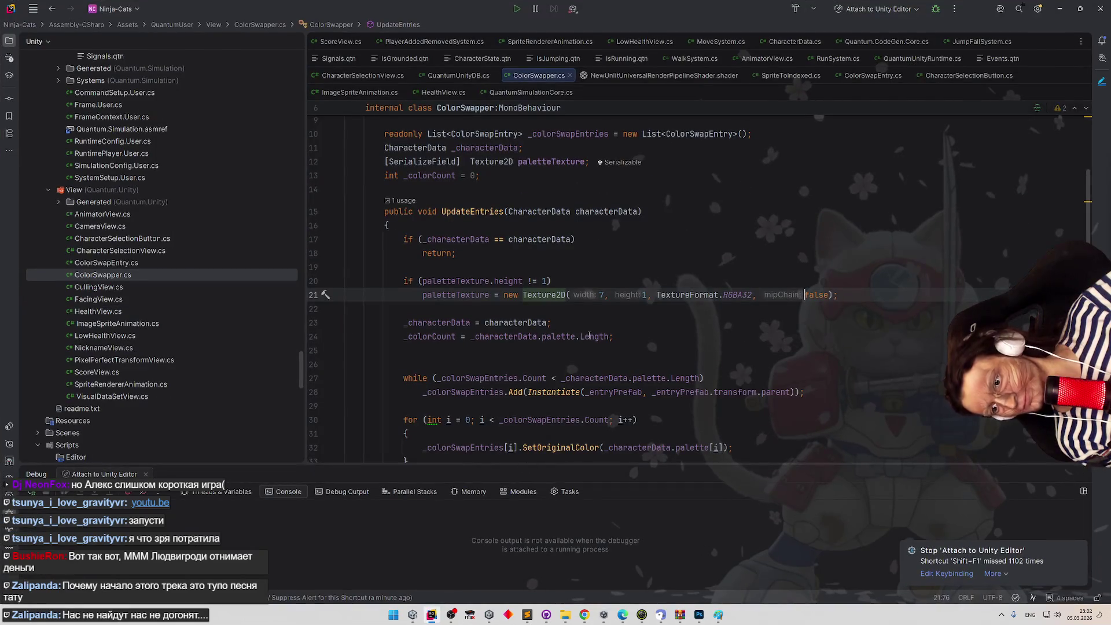
Jump from the SetOriginalColor call in ColorSwapper to its declaration in ColorSwapEntry.
scroll(639, 321, "down", 2)
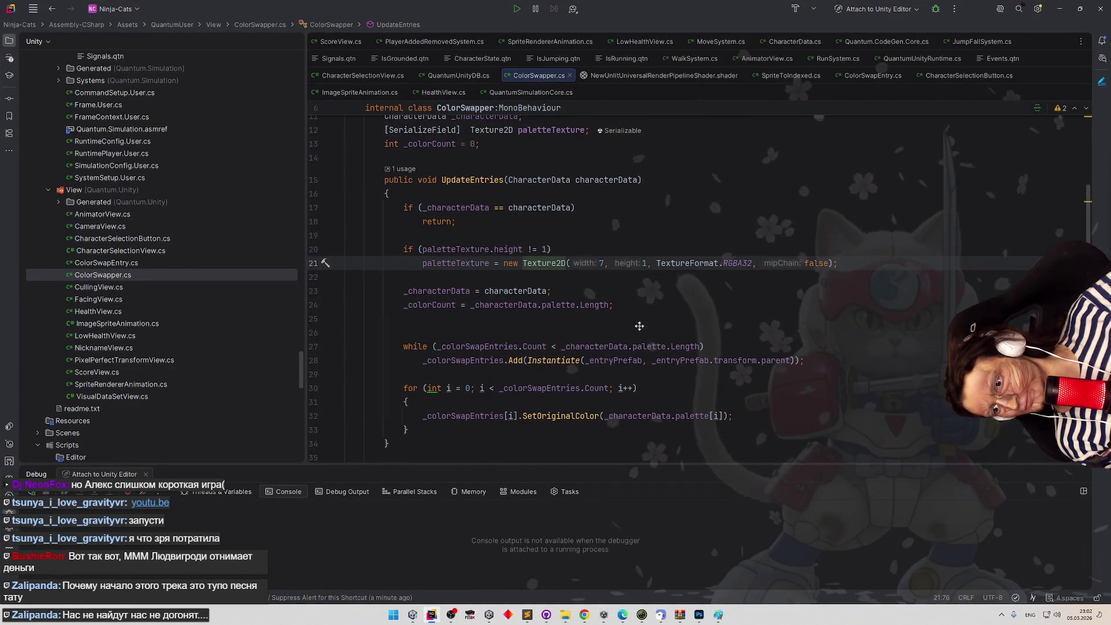
scroll(639, 324, "down", 1)
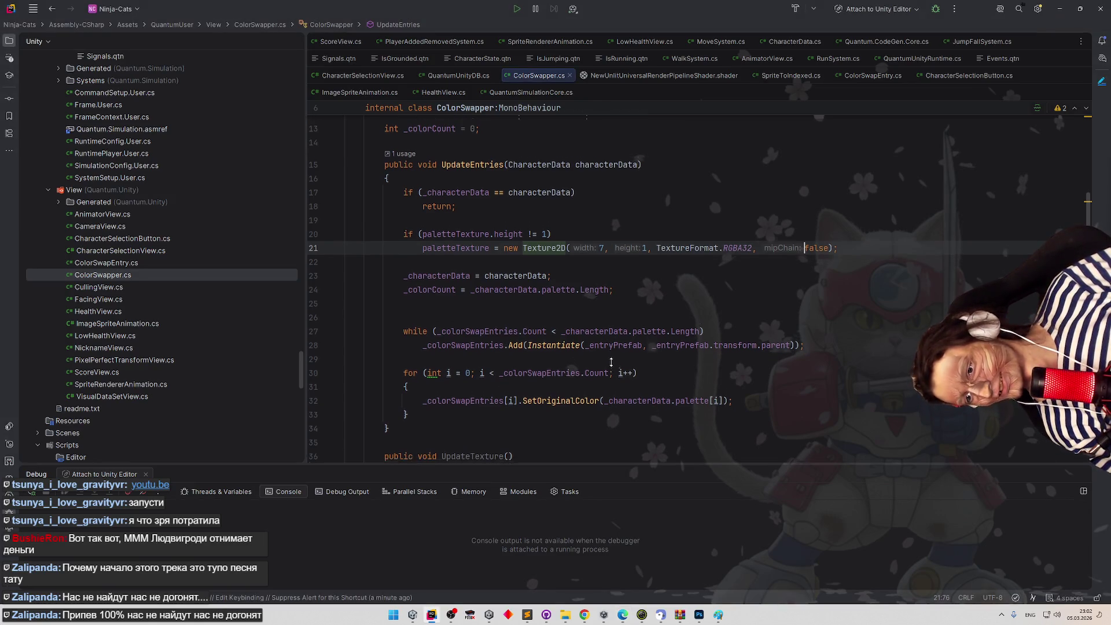
scroll(637, 355, "down", 2)
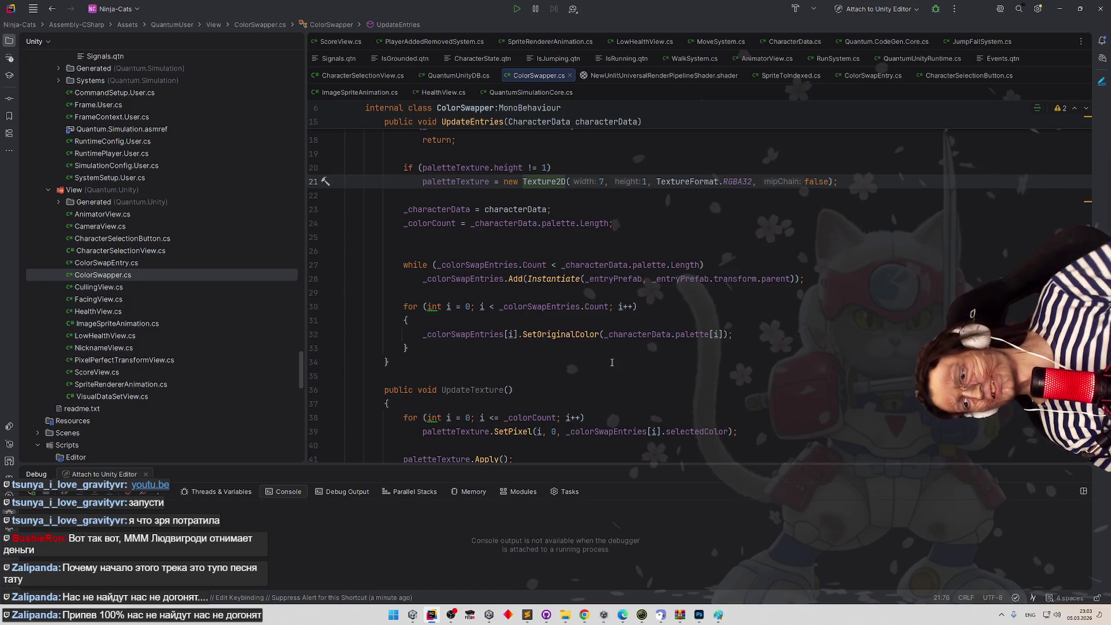
scroll(596, 336, "up", 2)
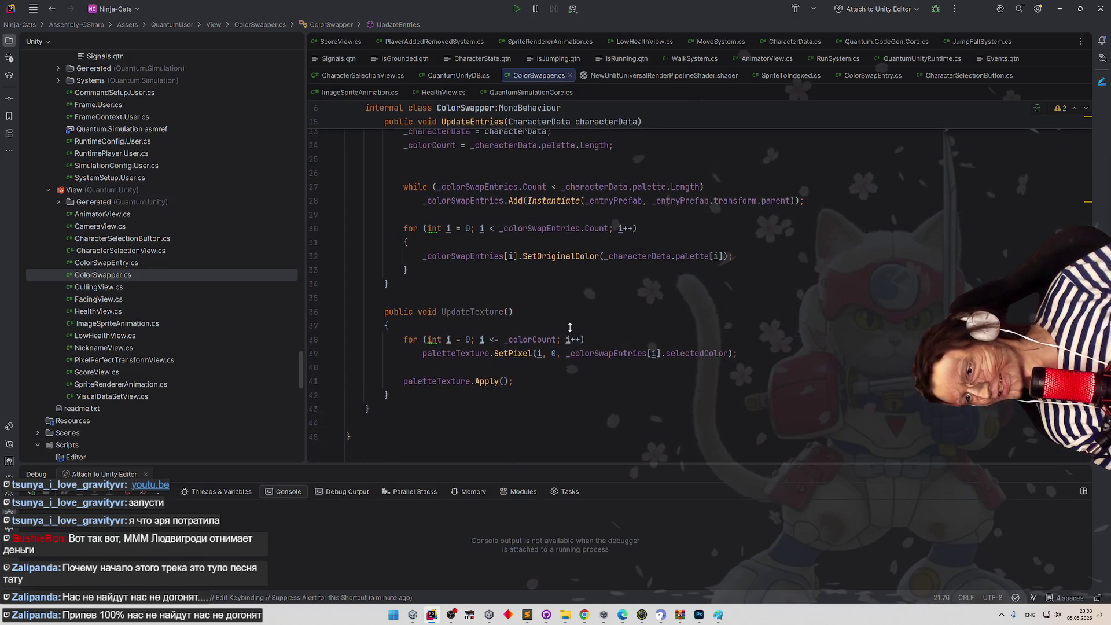
scroll(665, 330, "up", 1)
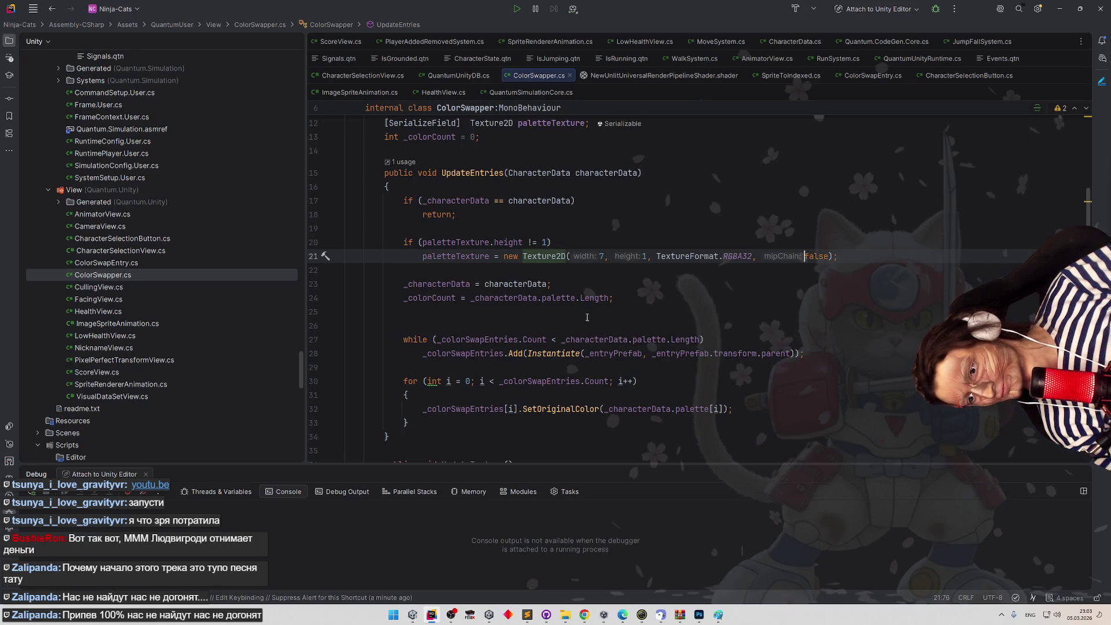
scroll(584, 317, "down", 1)
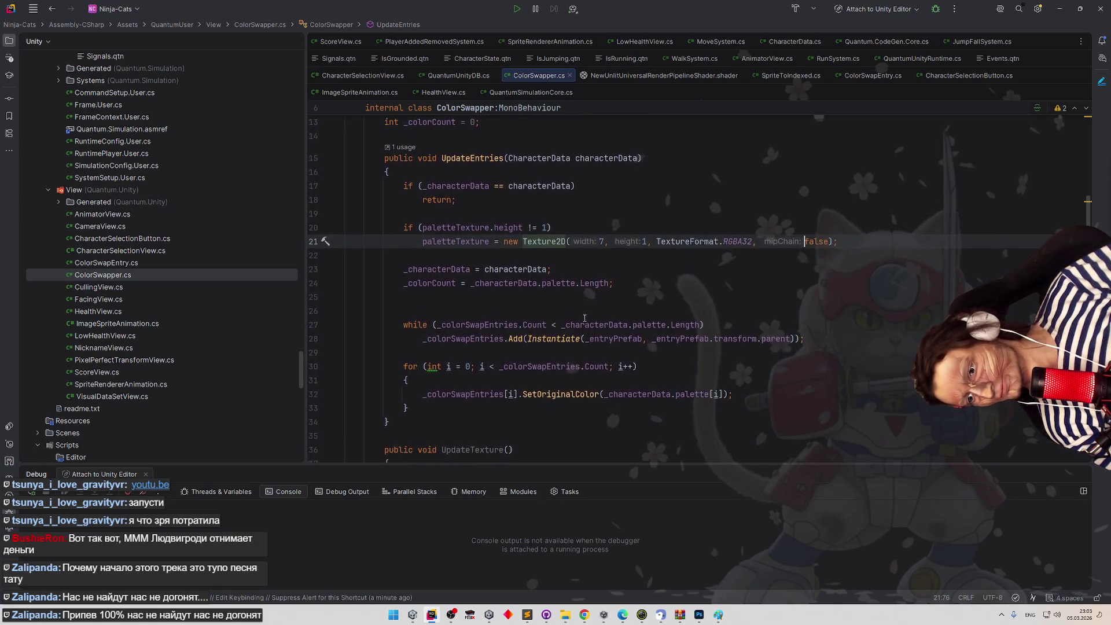
left_click(579, 393)
key("ctrl+b")
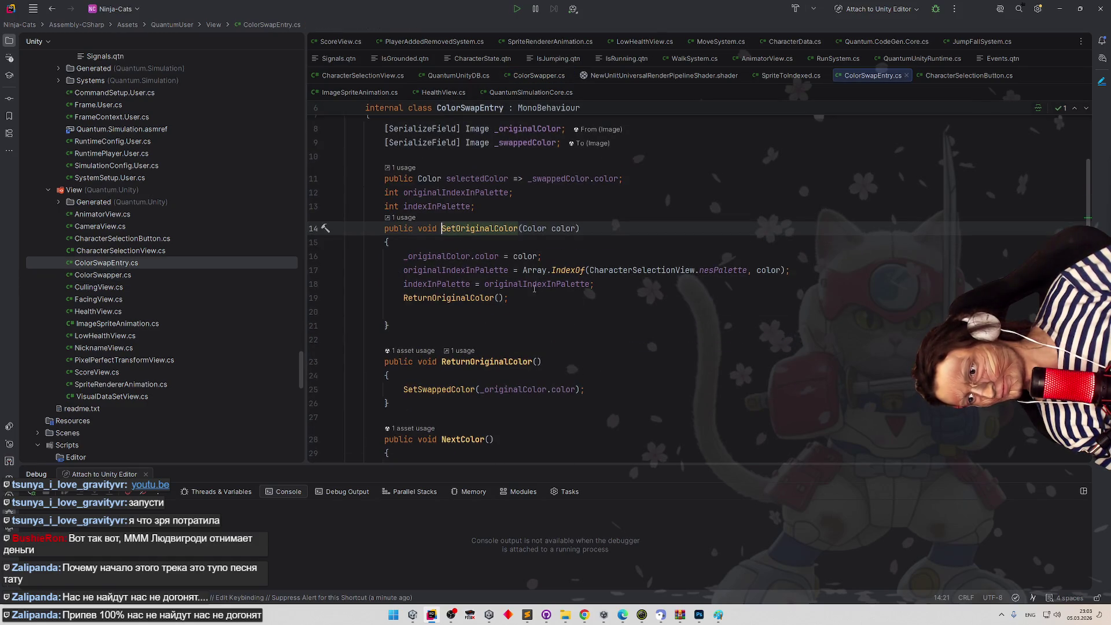
left_click(503, 246)
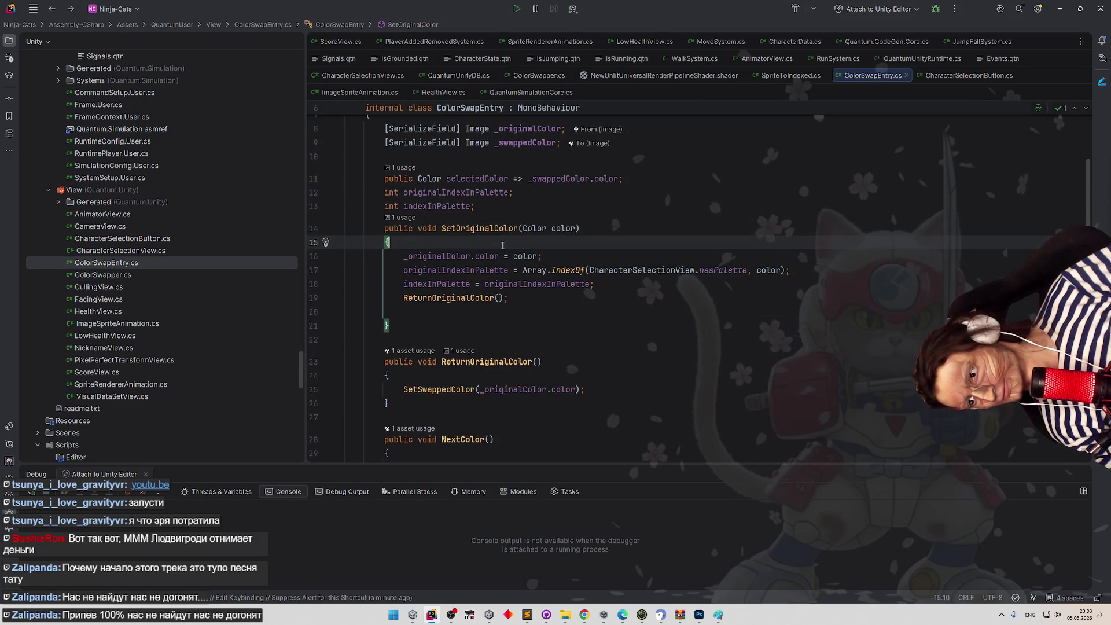
key("ctrl+alt+Left")
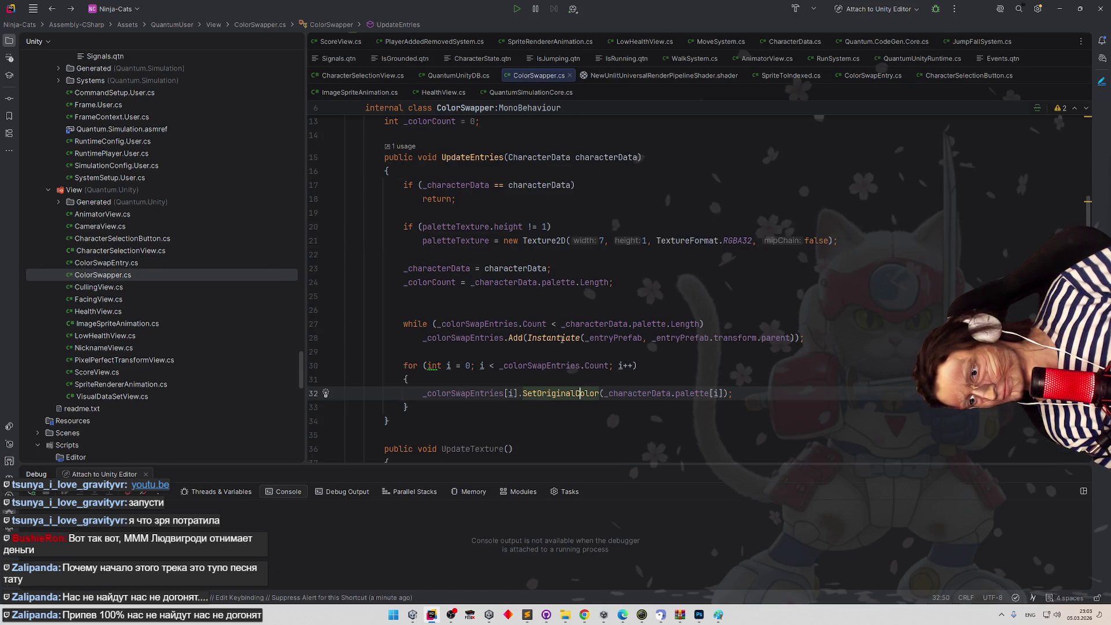
key("ctrl+b")
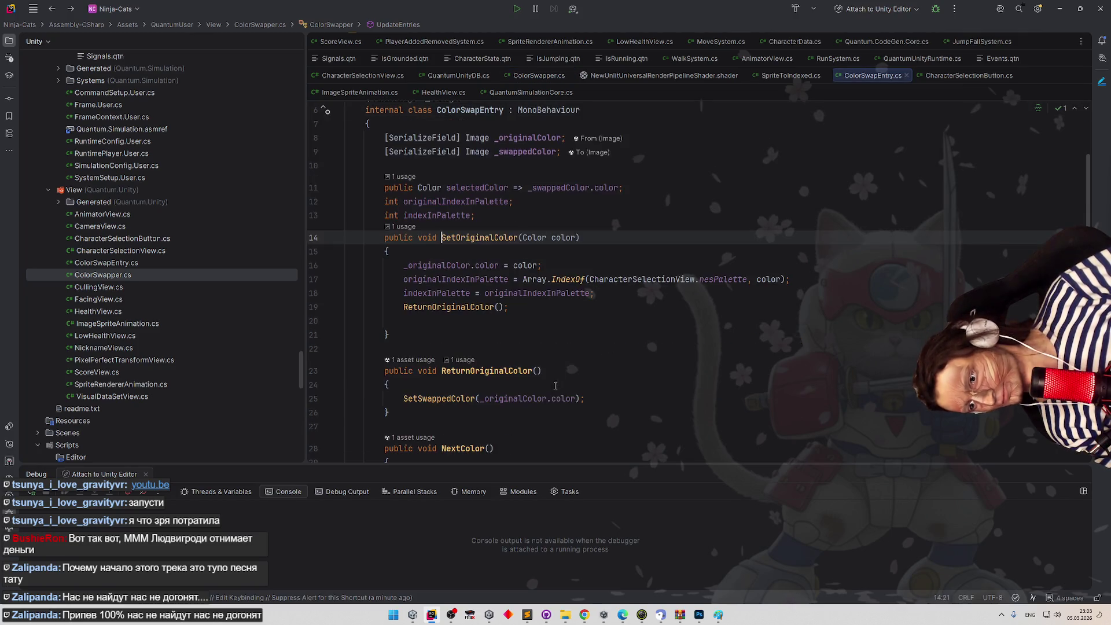
Insert gameObject.SetActive(true); as the first line of SetOriginalColor, then switch to Unity.
left_click(488, 252)
key("Return")
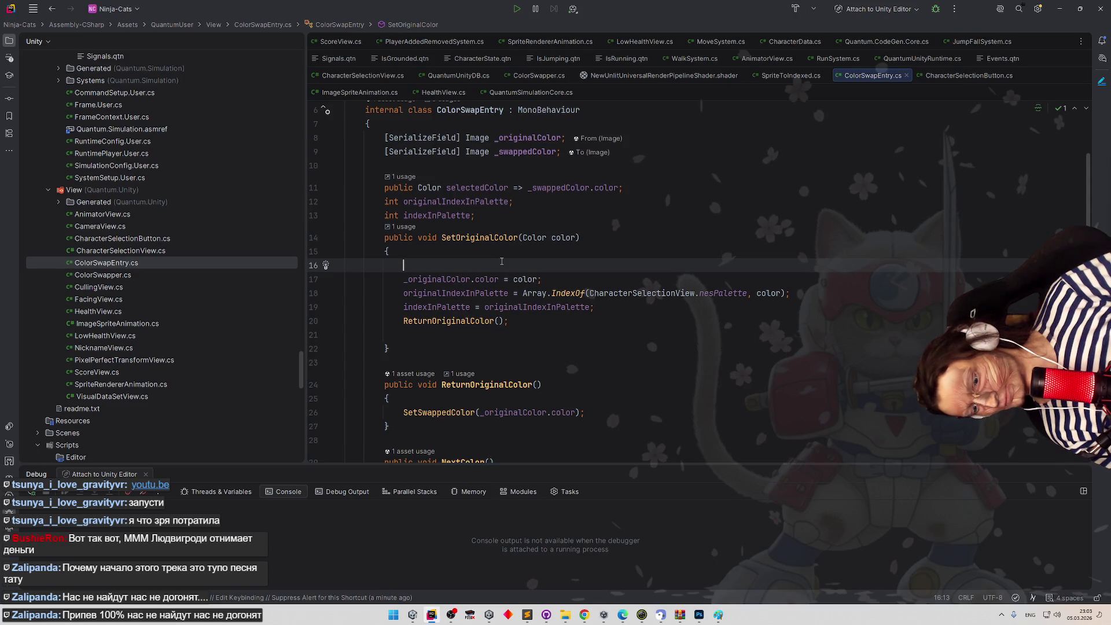
type("ga")
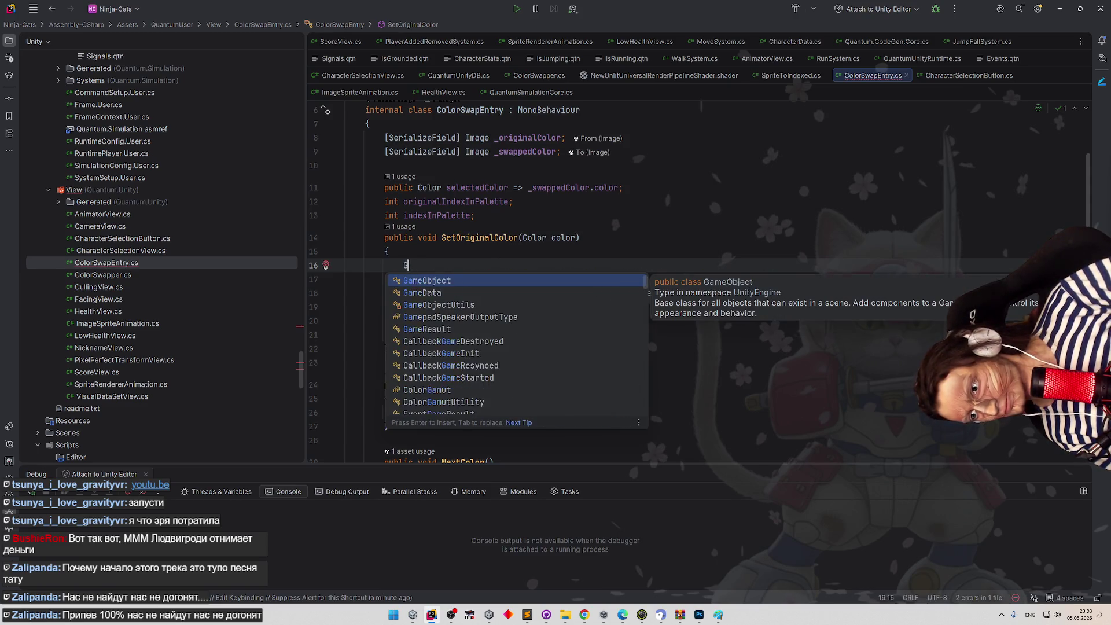
key("Escape")
key("ctrl+space")
key("Return")
type(".SetA")
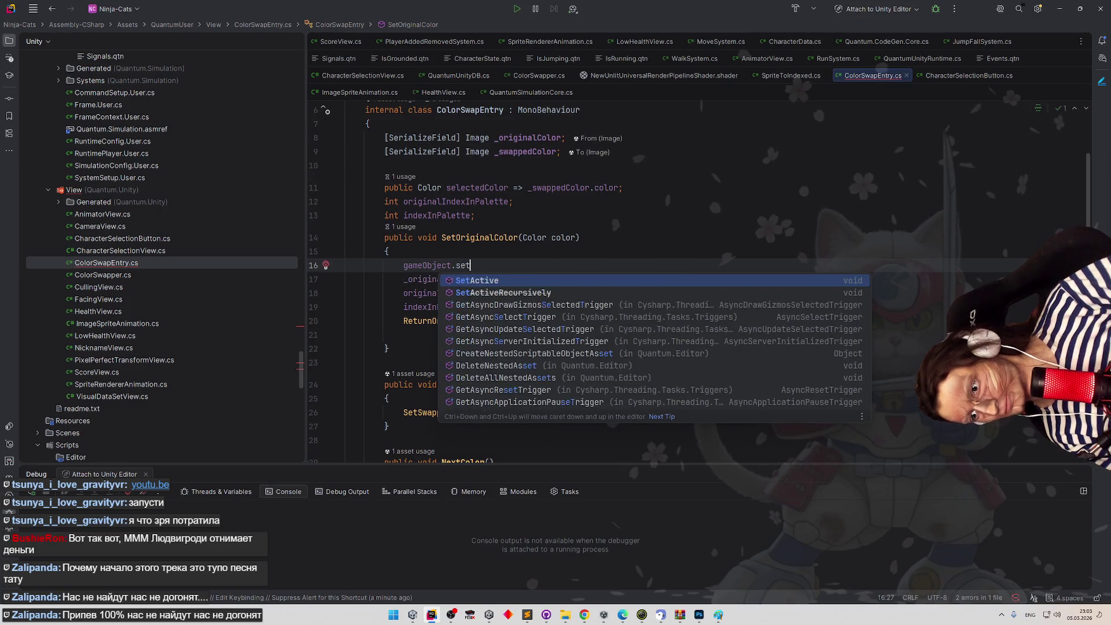
key("Return")
type("true);")
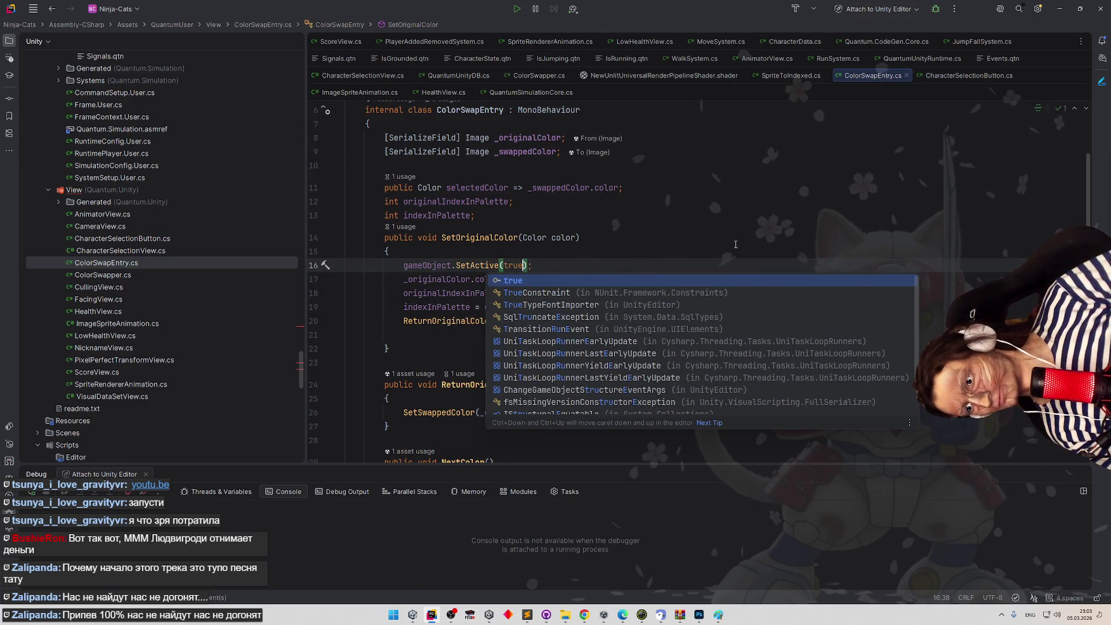
key("Escape")
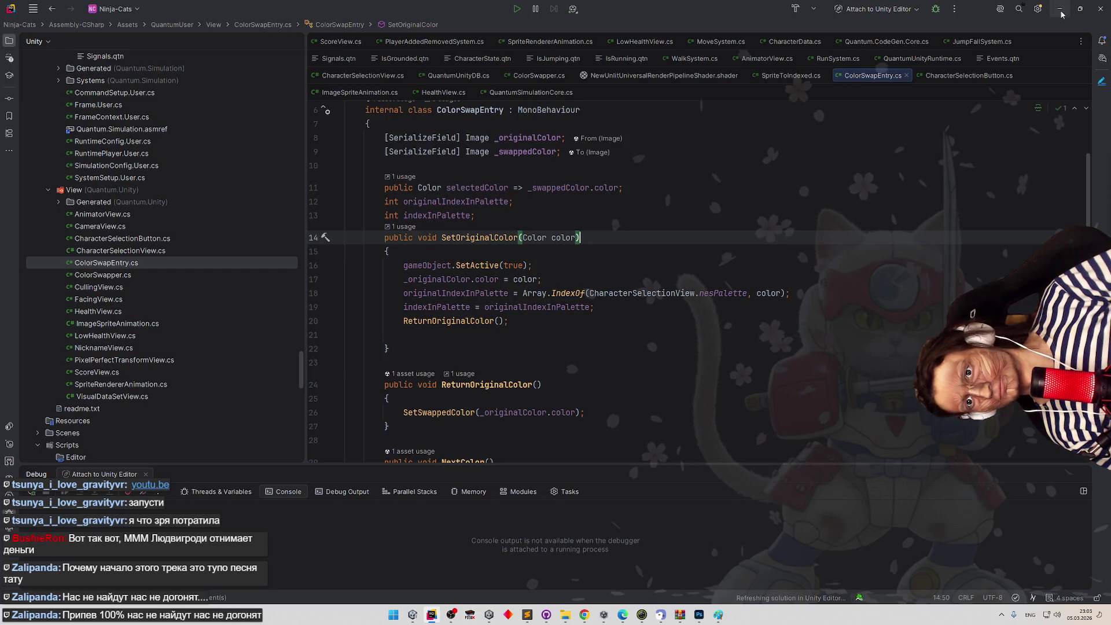
left_click(1059, 9)
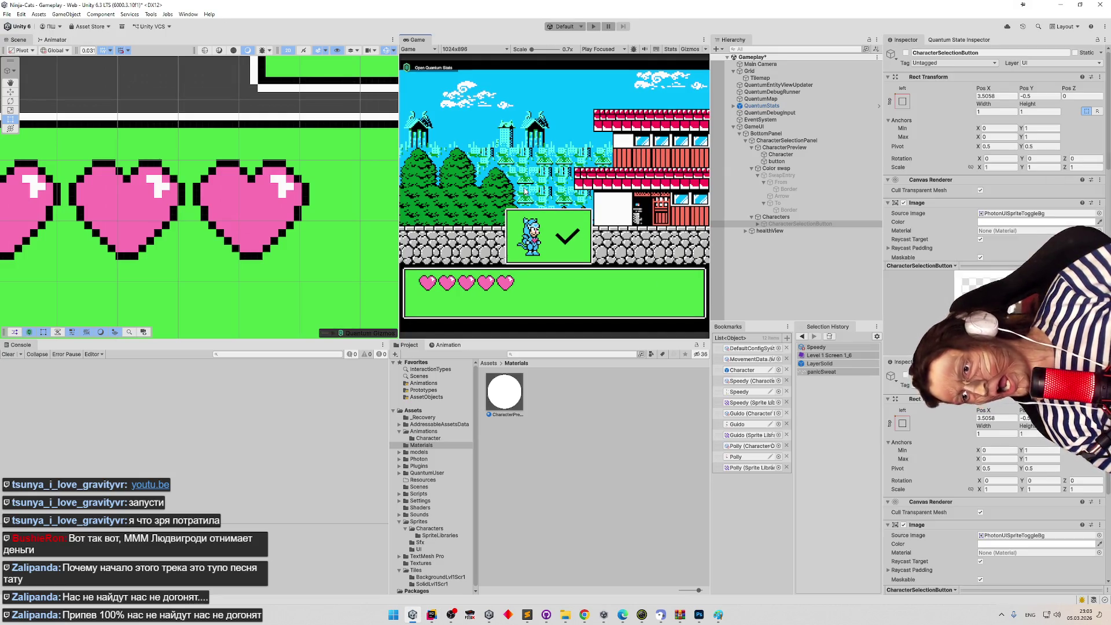
Enter Play mode and inspect the first IndexOutOfRangeException's stack trace in the Console.
key("ctrl+p")
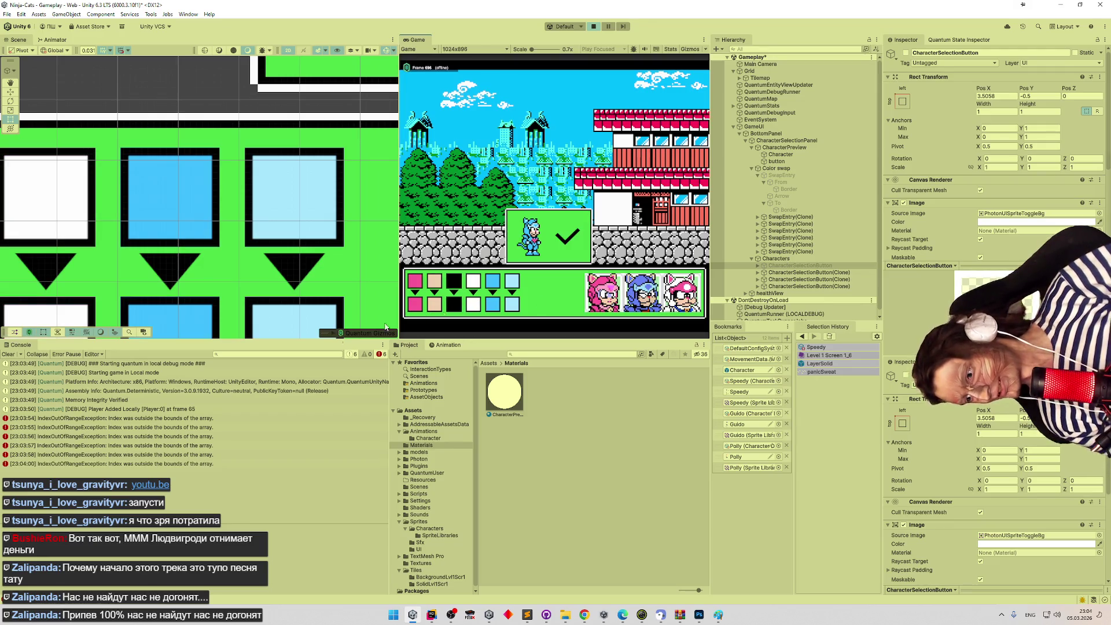
left_click(196, 419)
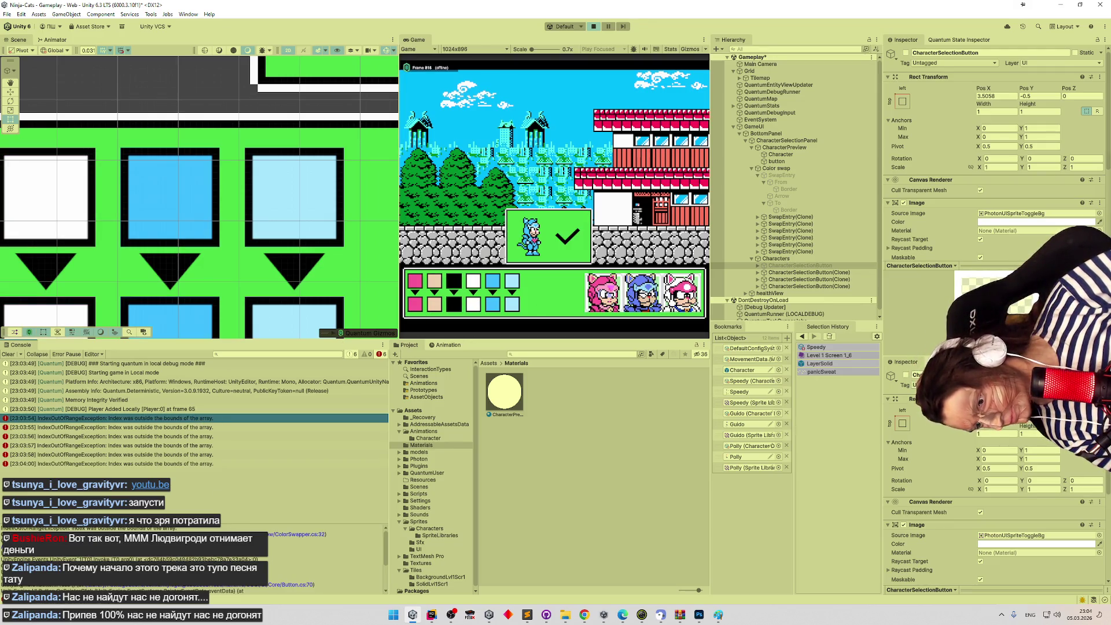
scroll(451, 352, "up", 2)
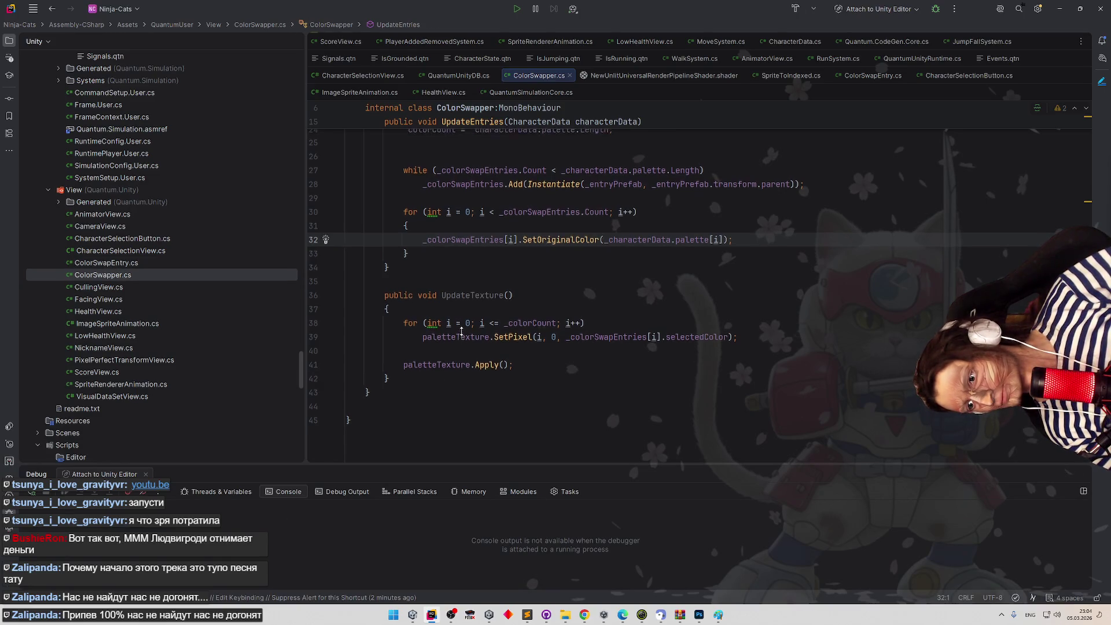
Review where _colorSwapEntries is used in ColorSwapper.
scroll(461, 330, "up", 3)
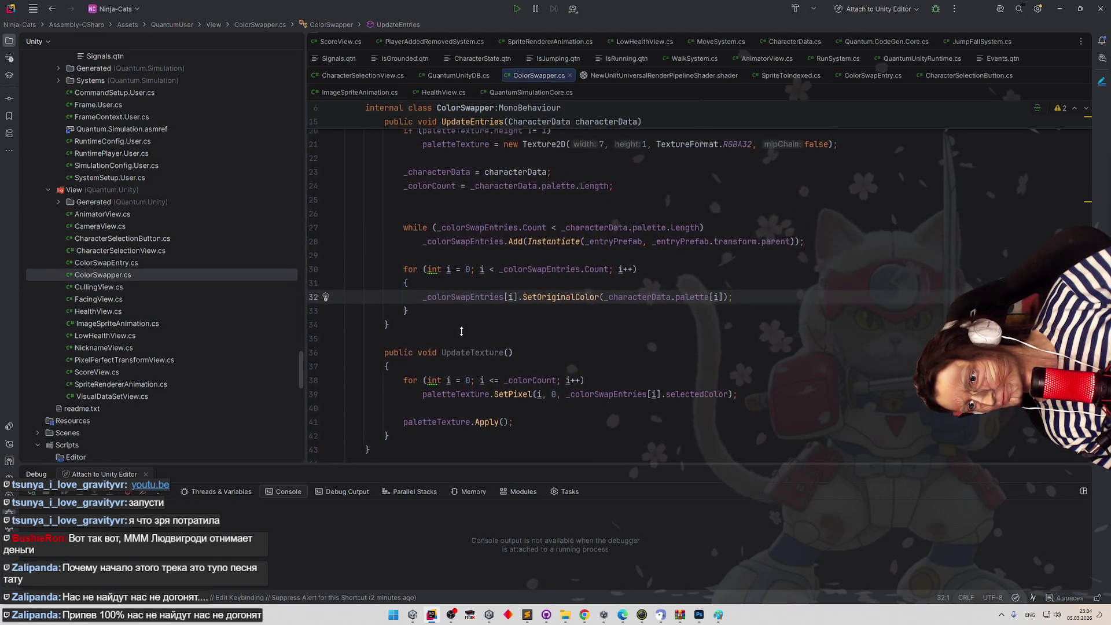
double_click(532, 325)
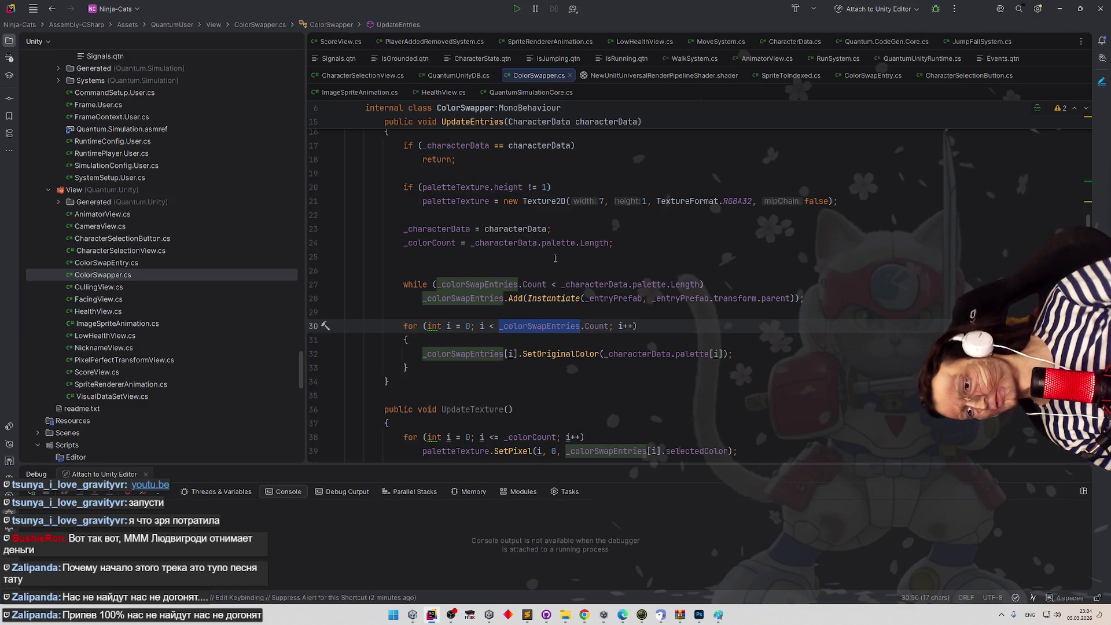
scroll(556, 266, "up", 1)
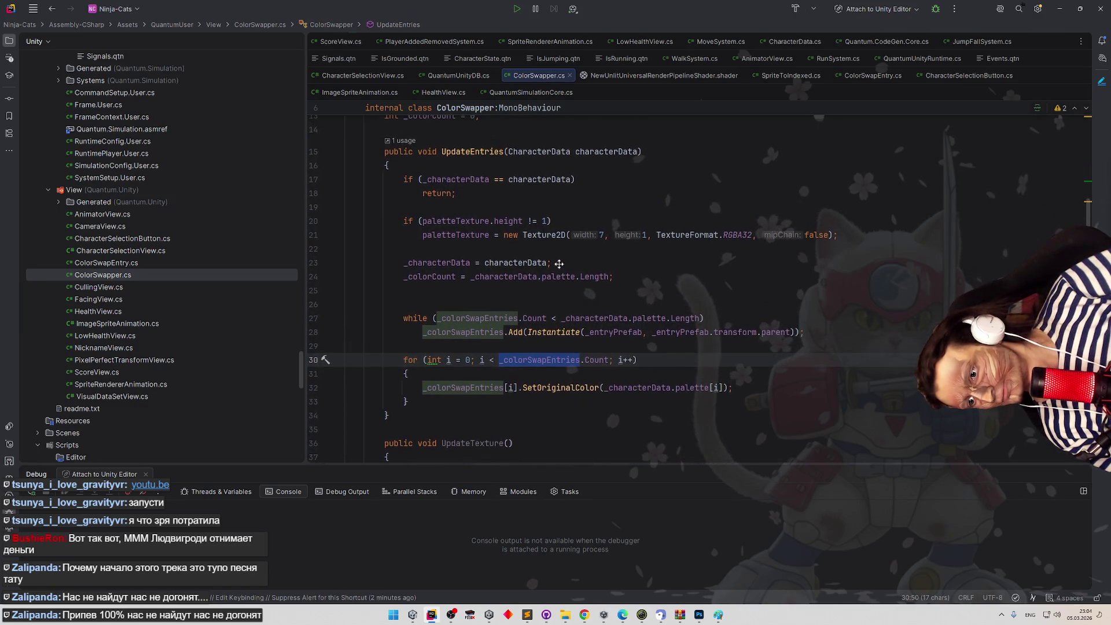
scroll(558, 278, "down", 2)
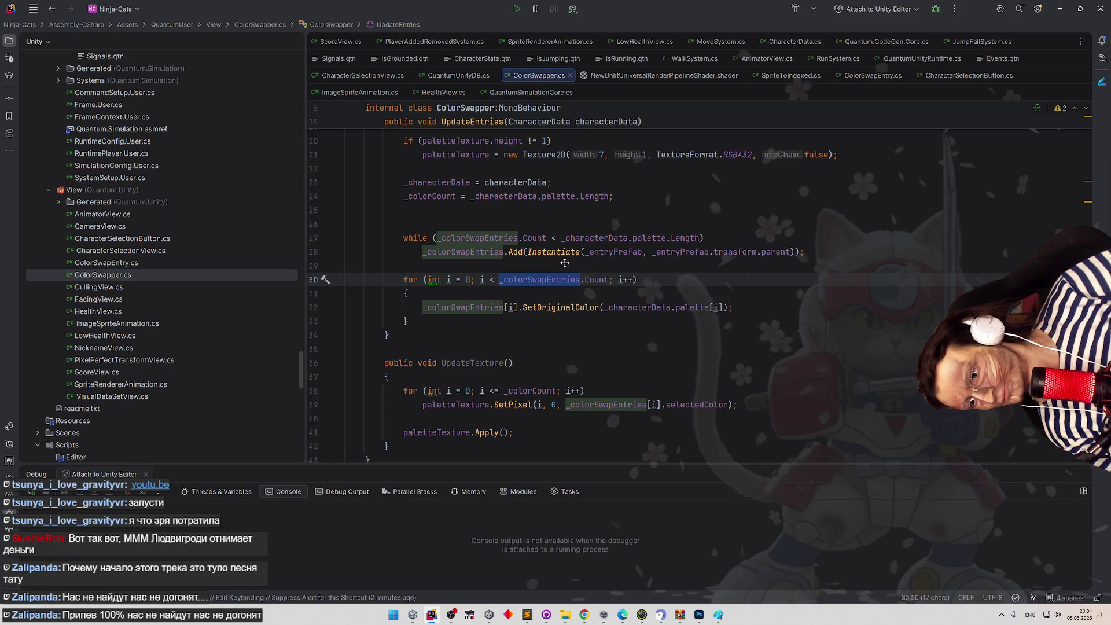
Delete the gameObject.SetActive(true); line from SetOriginalColor and return to ColorSwapper's loop.
left_click(555, 308, "ctrl")
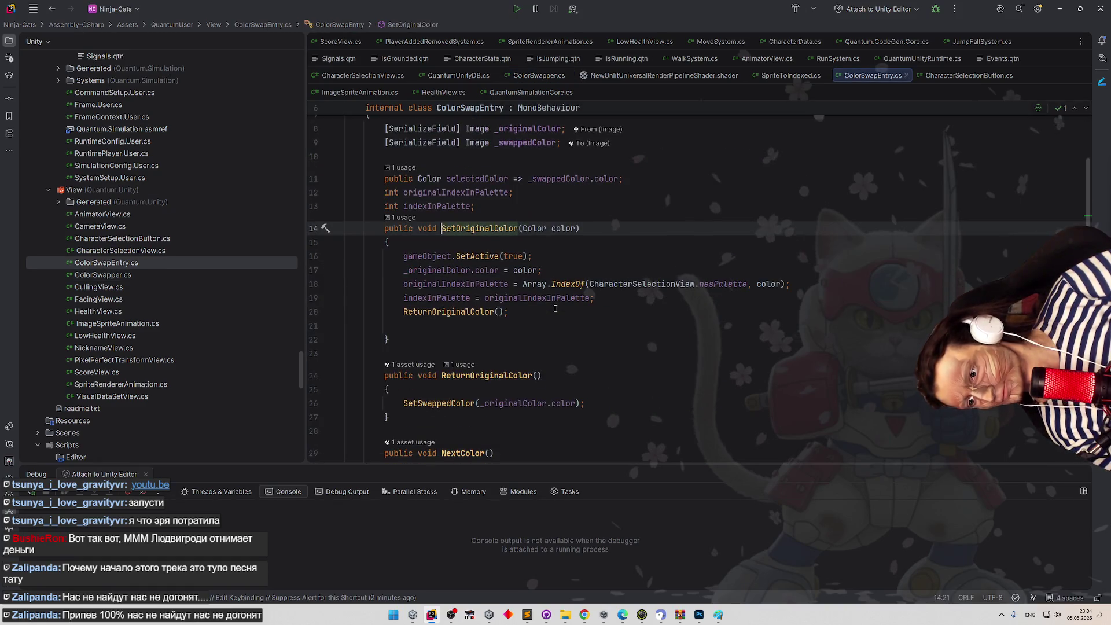
triple_click(507, 257)
key("Delete")
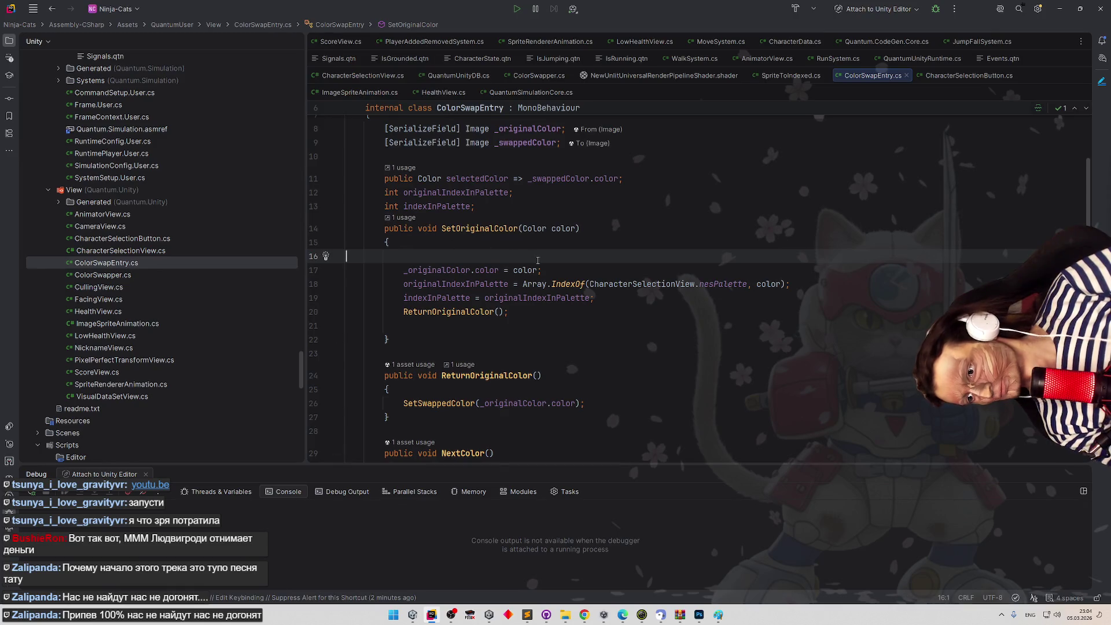
key("BackSpace")
key("ctrl+alt+Left")
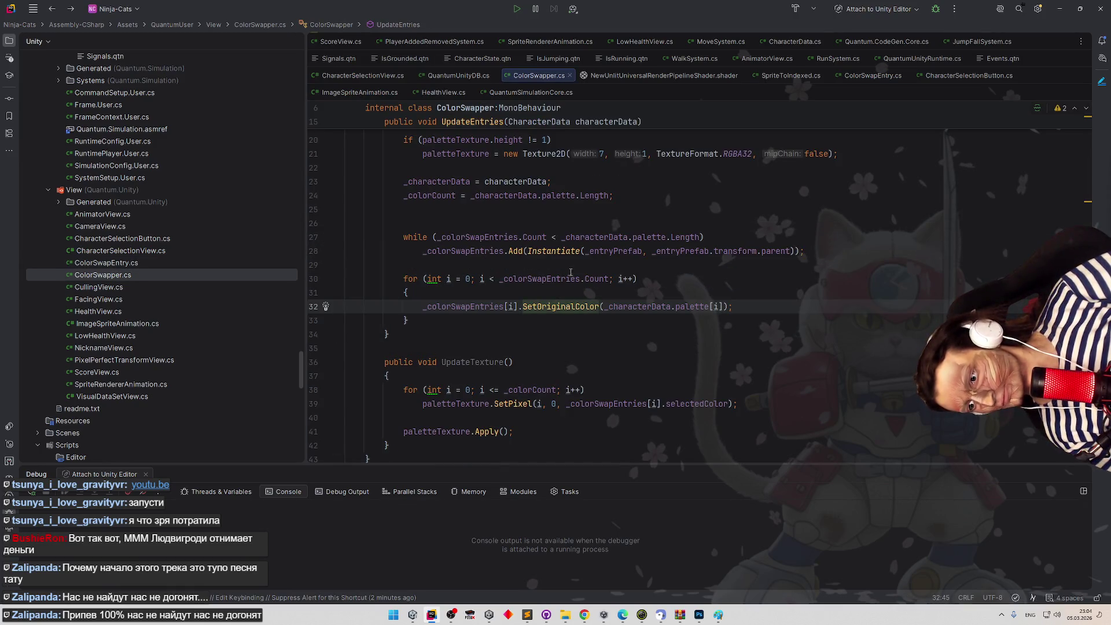
left_click(567, 266)
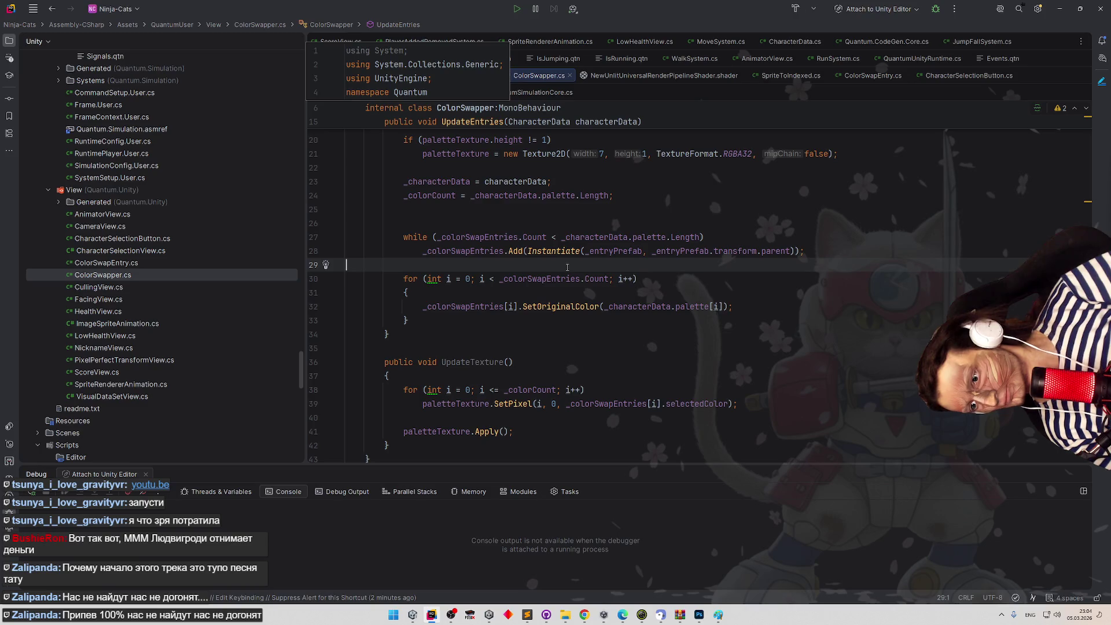
left_click(514, 293)
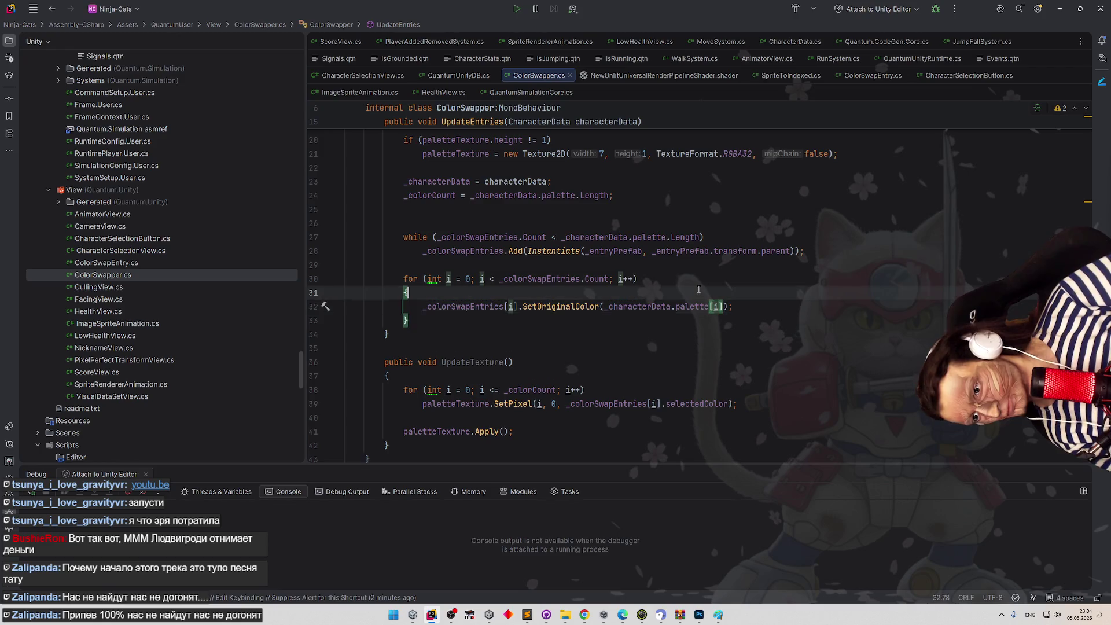
Add var activate = i < palette.Length; at the top of the entries loop.
key("Return")
type("if (")
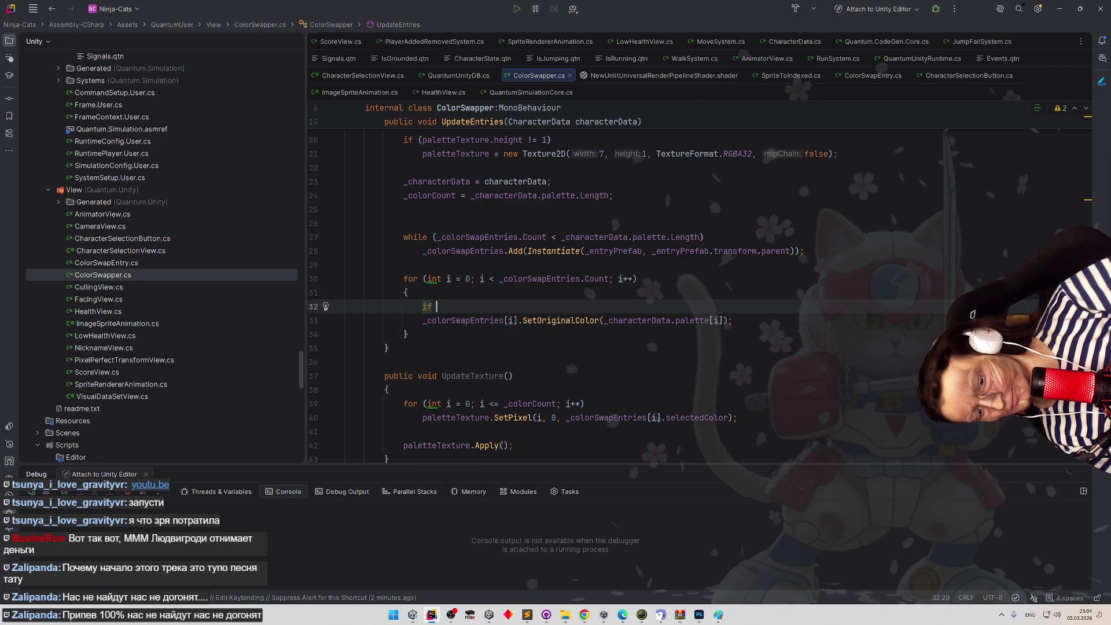
key("BackSpace")
key("BackSpace")
key("BackSpace")
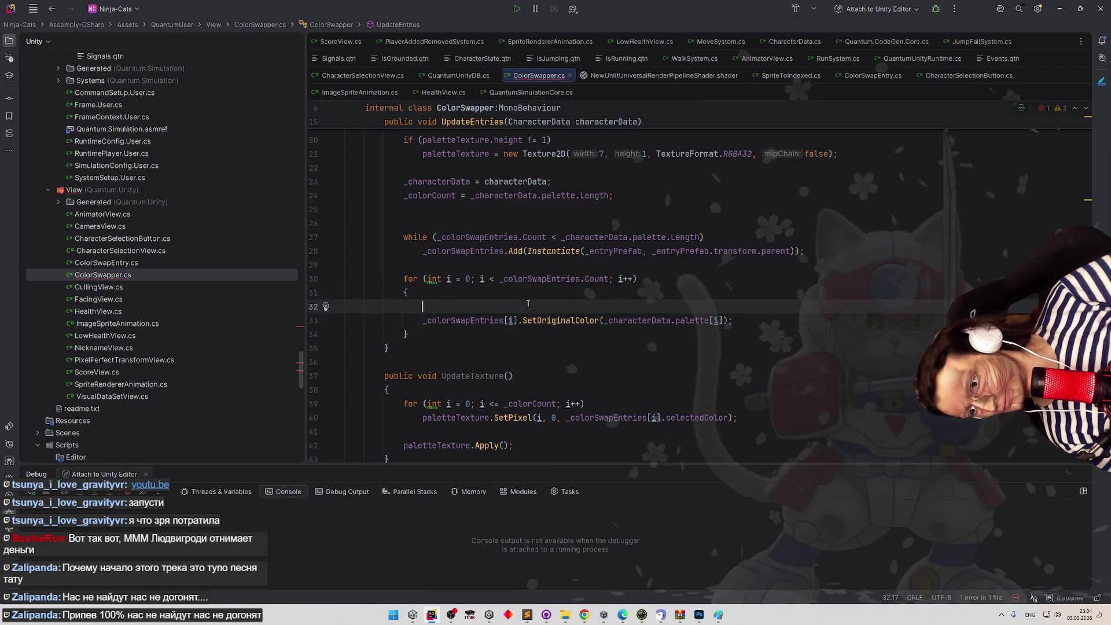
type("var activate = ")
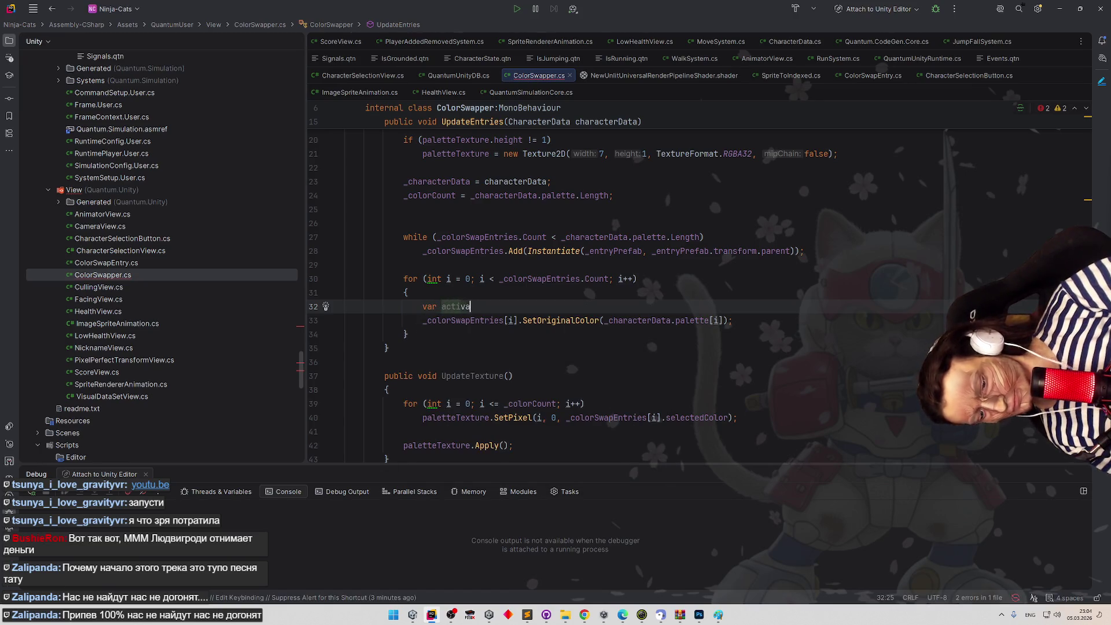
type("i >")
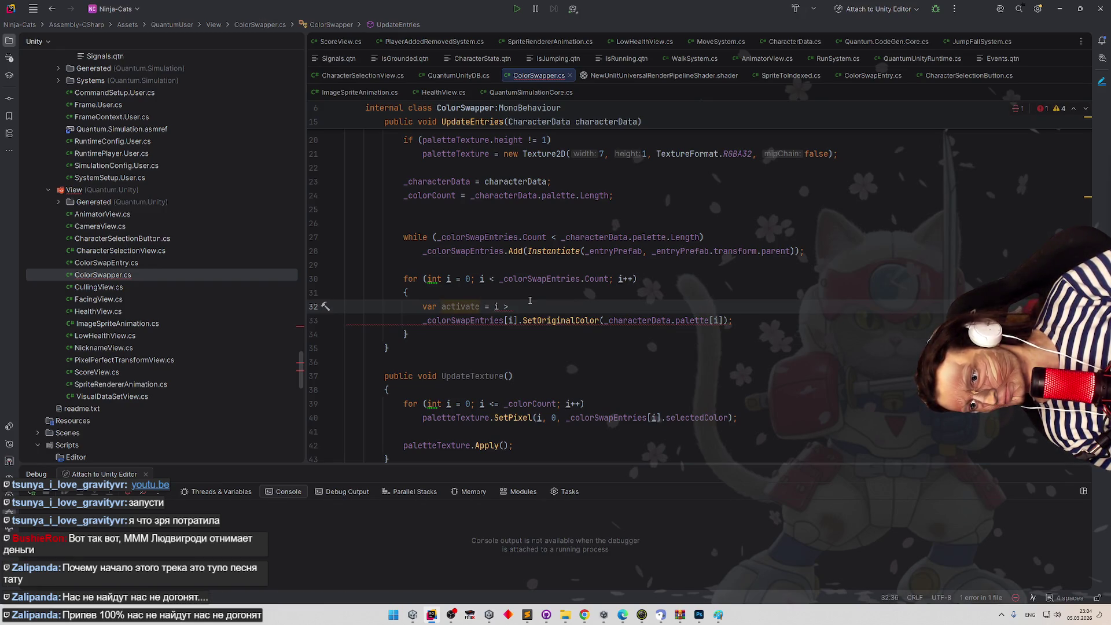
scroll(529, 301, "up", 1)
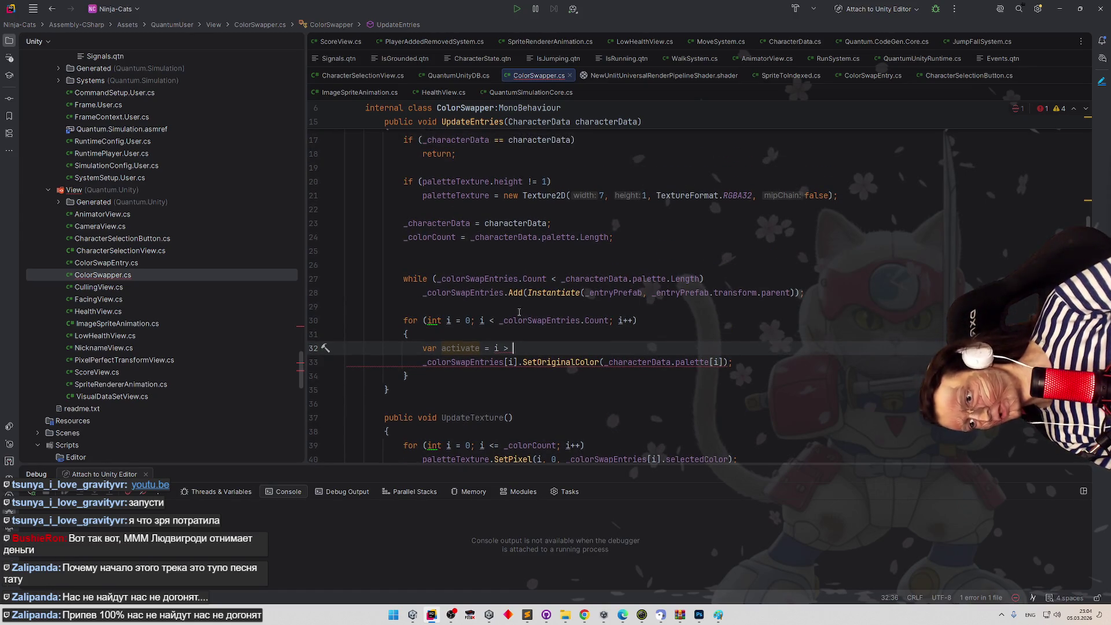
left_click(591, 283)
key("ctrl+w")
key("ctrl+w")
key("ctrl+w")
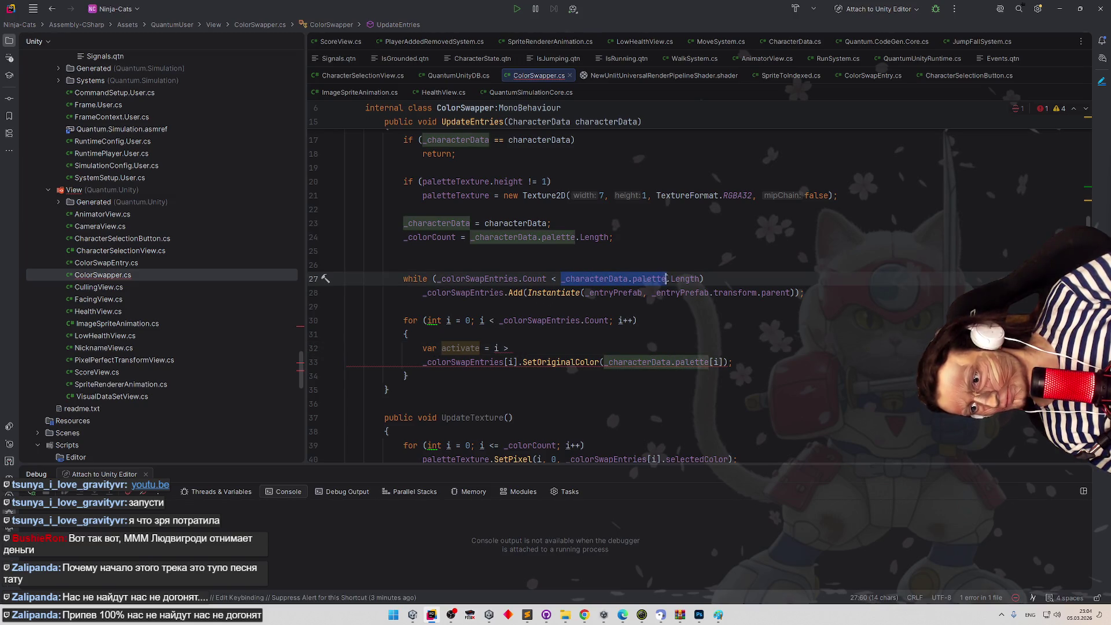
key("ctrl+c")
left_click(552, 346)
key("ctrl+v")
type(";")
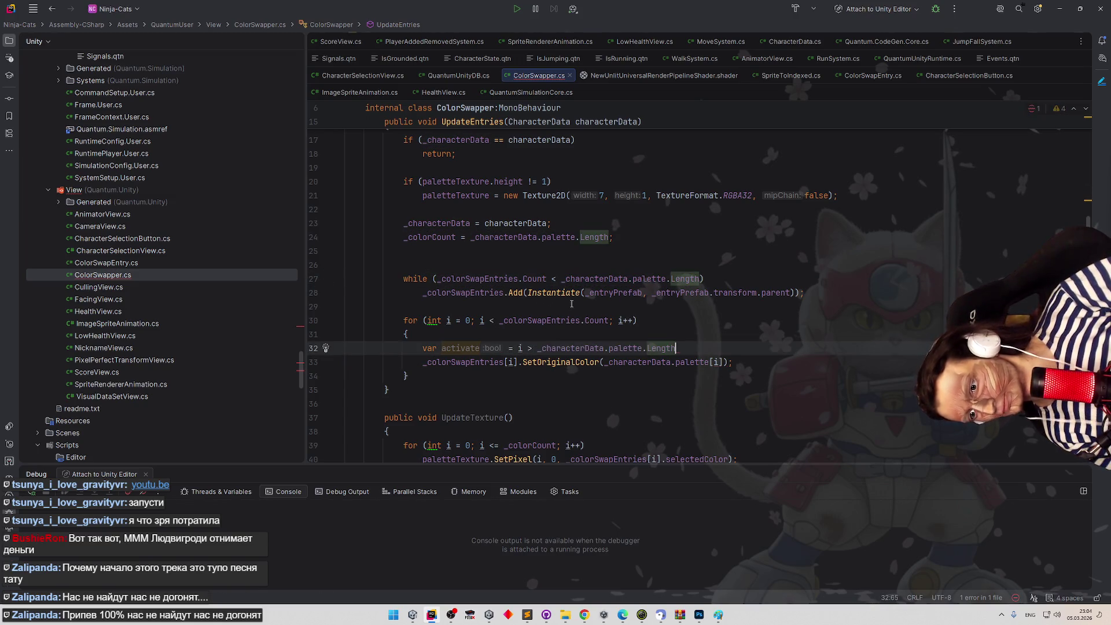
double_click(529, 348)
type("<")
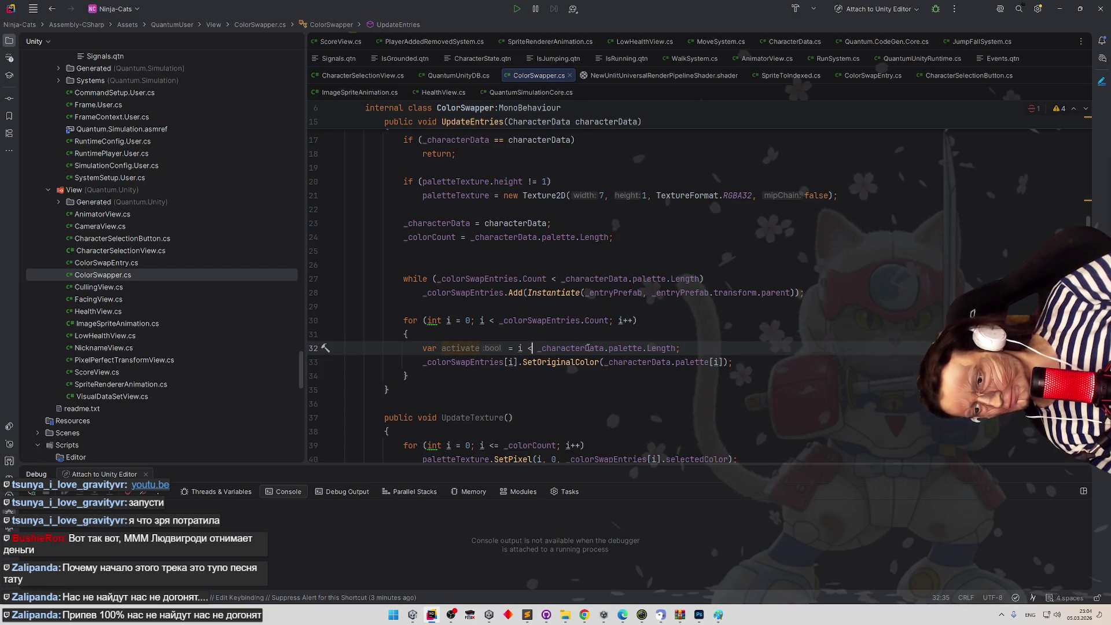
left_click(677, 348)
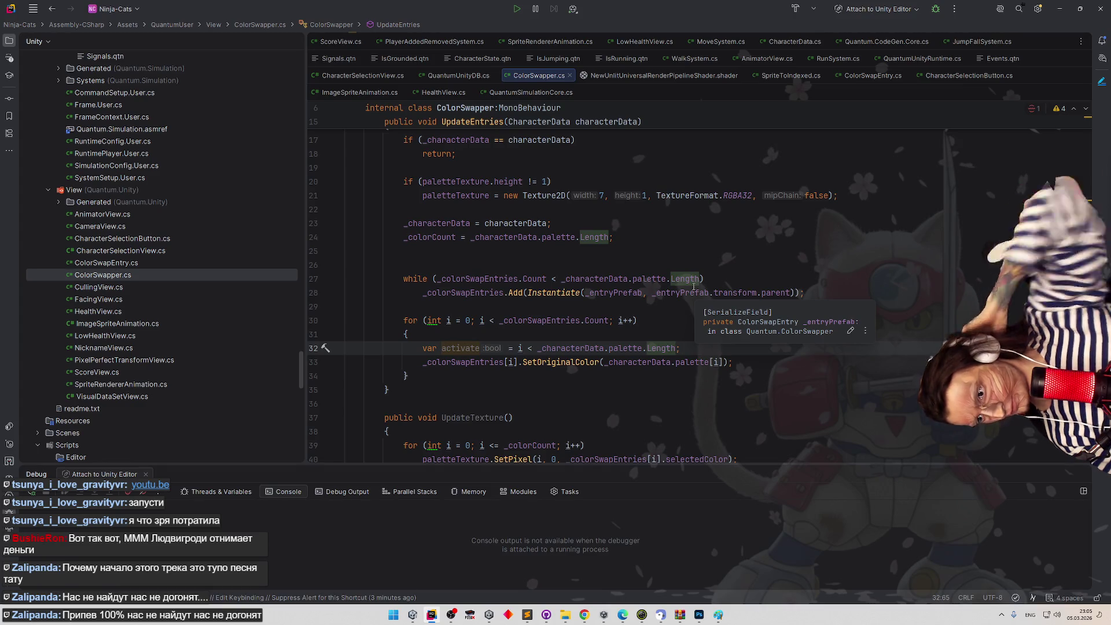
type(";")
Add _colorSwapEntries[i].gameObject.SetActive(activate); and wrap SetOriginalColor in if (activate), then stop the game.
key("Return")
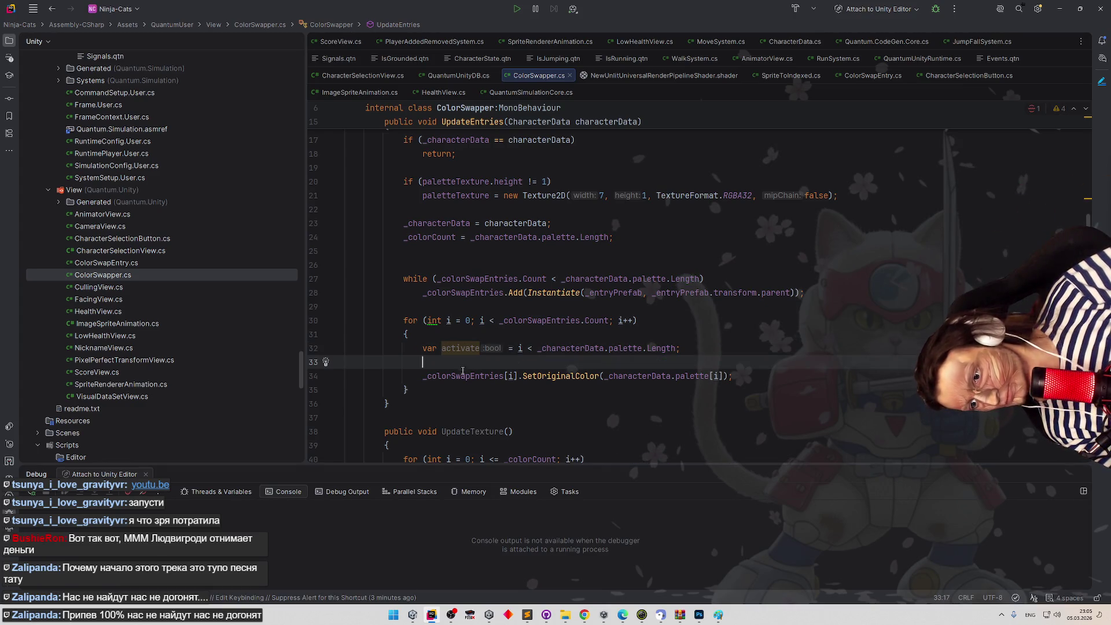
type("_colorSwapEntries[i]")
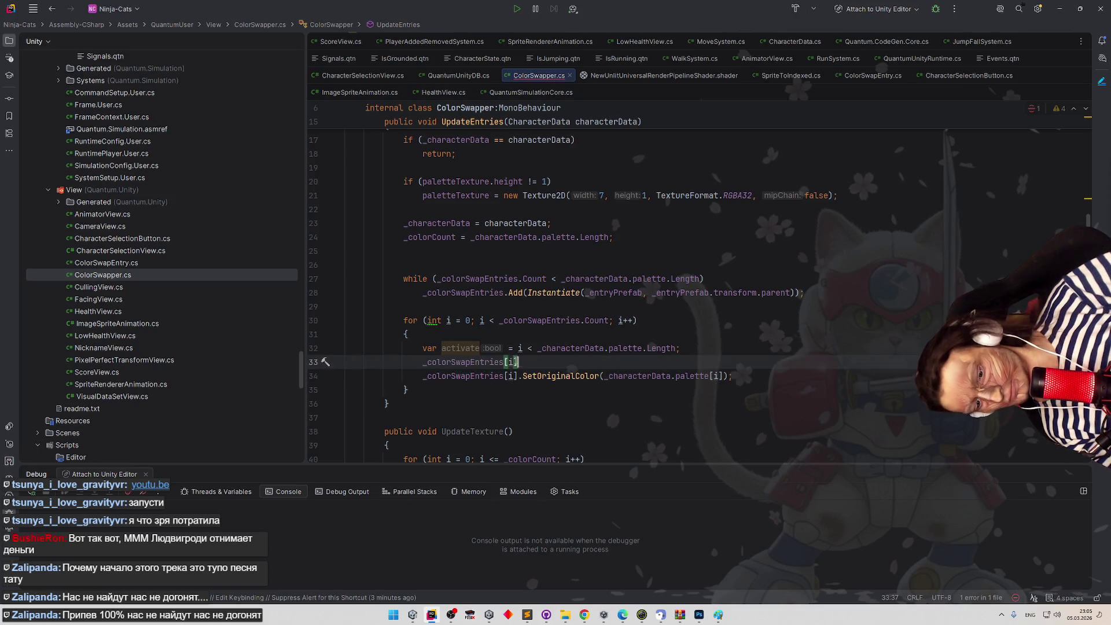
type(".gameObject.SetActive(ac")
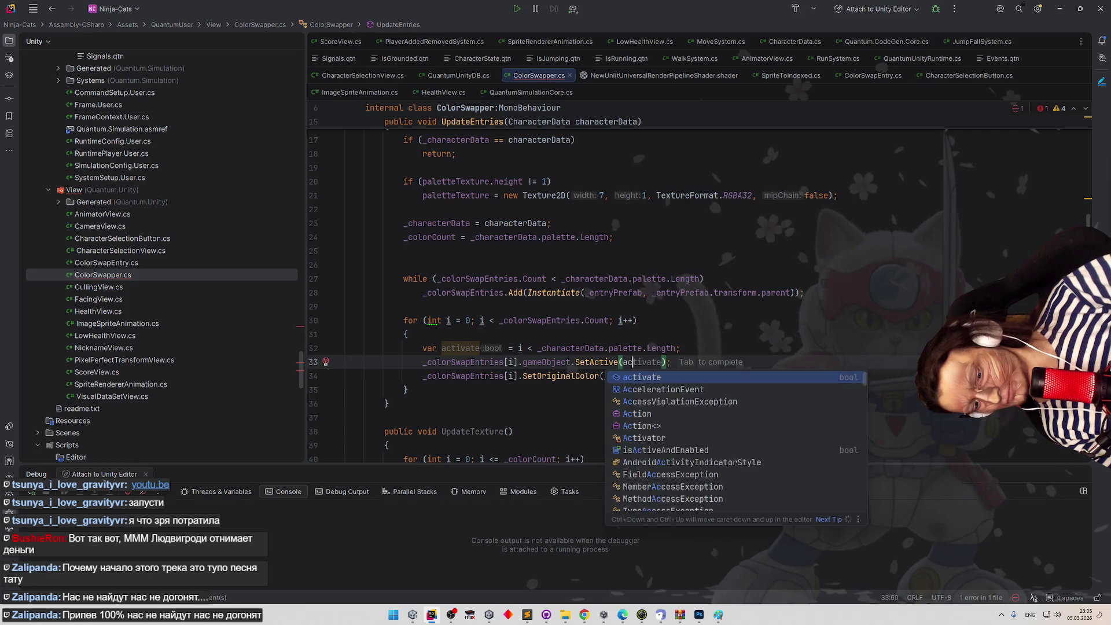
key("Tab")
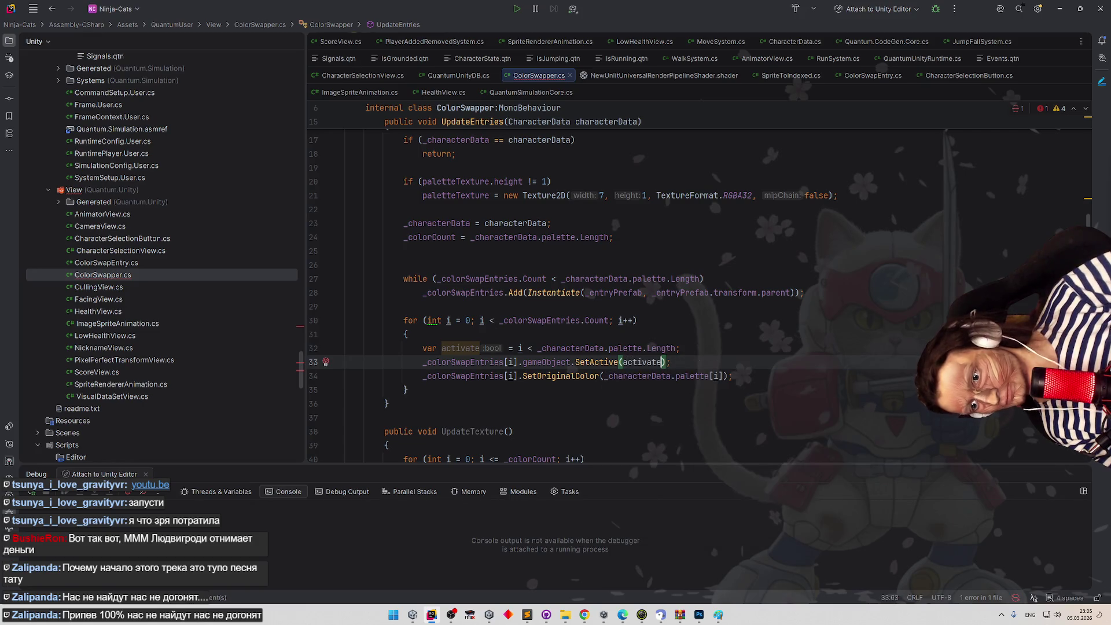
key("End")
key("Return")
key("Return")
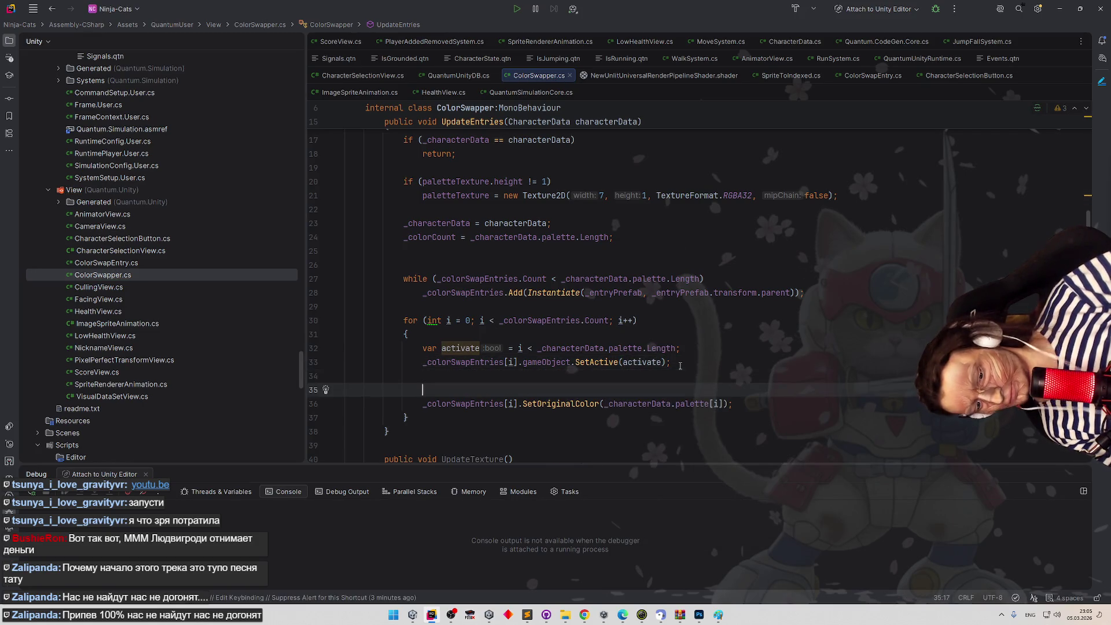
type("if (")
type("ac")
key("Tab")
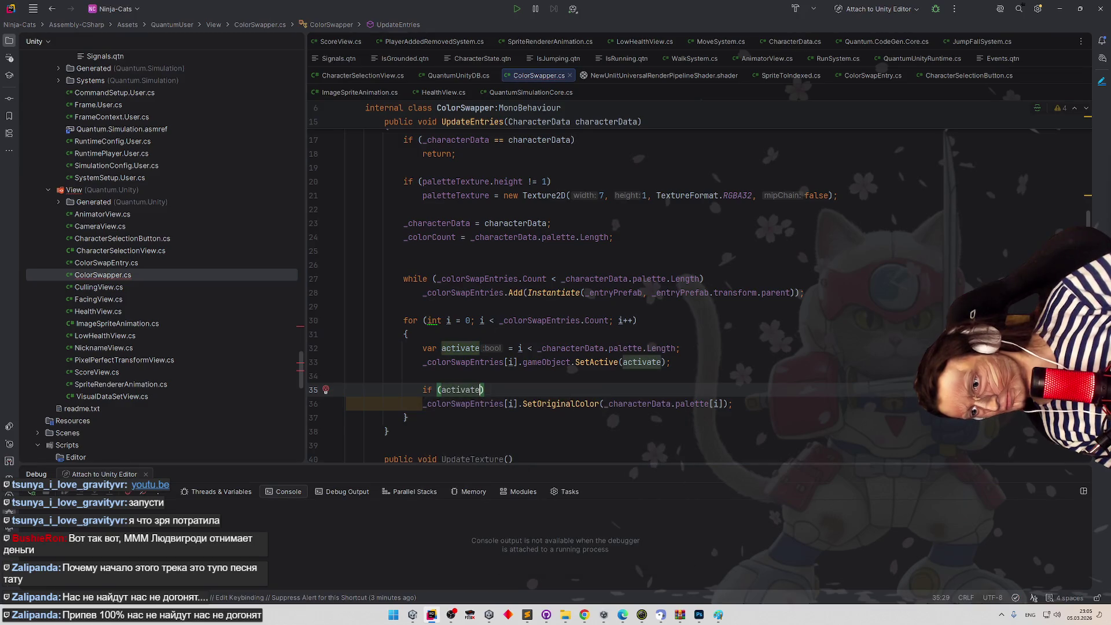
left_click(501, 361)
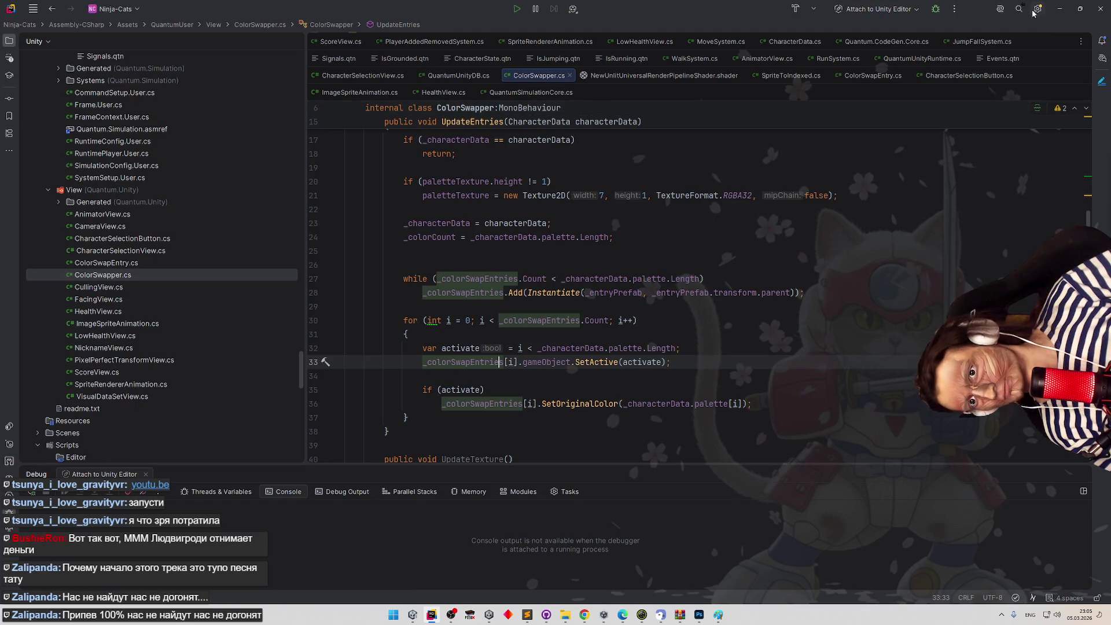
key("alt+Tab")
left_click(594, 26)
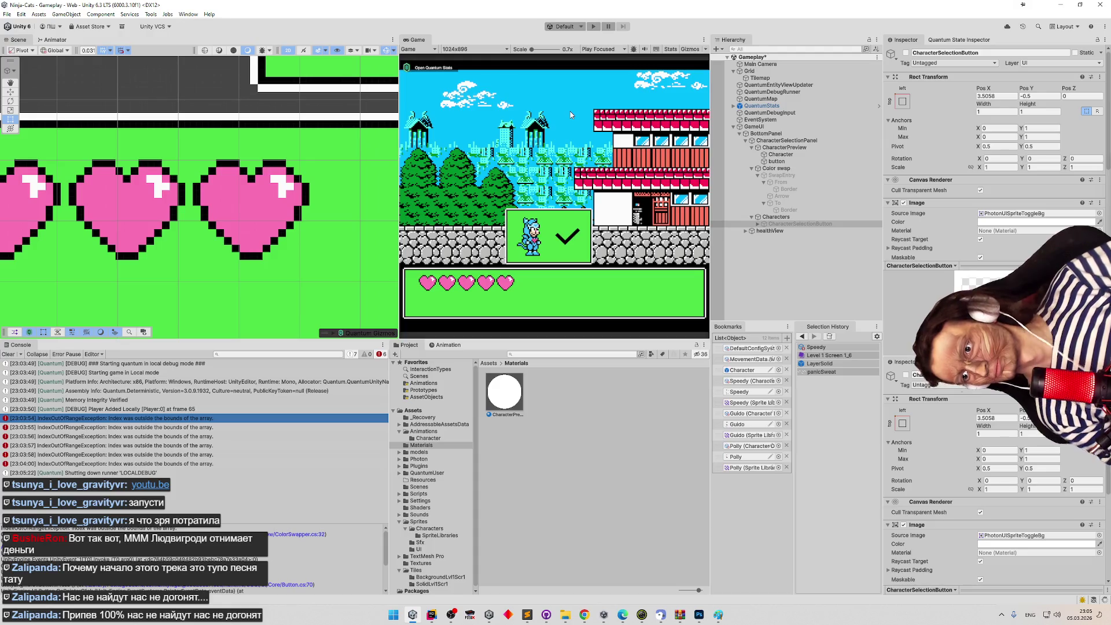
Reload scripts, restart the game, and switch between character portraits to view their swatches.
key("ctrl+p")
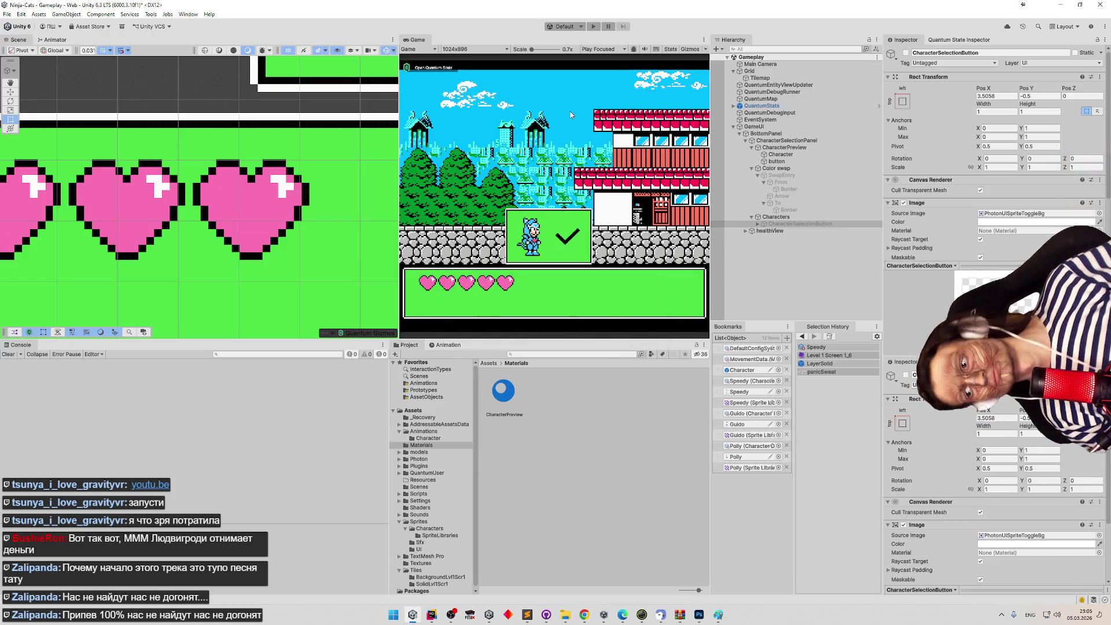
left_click(593, 26)
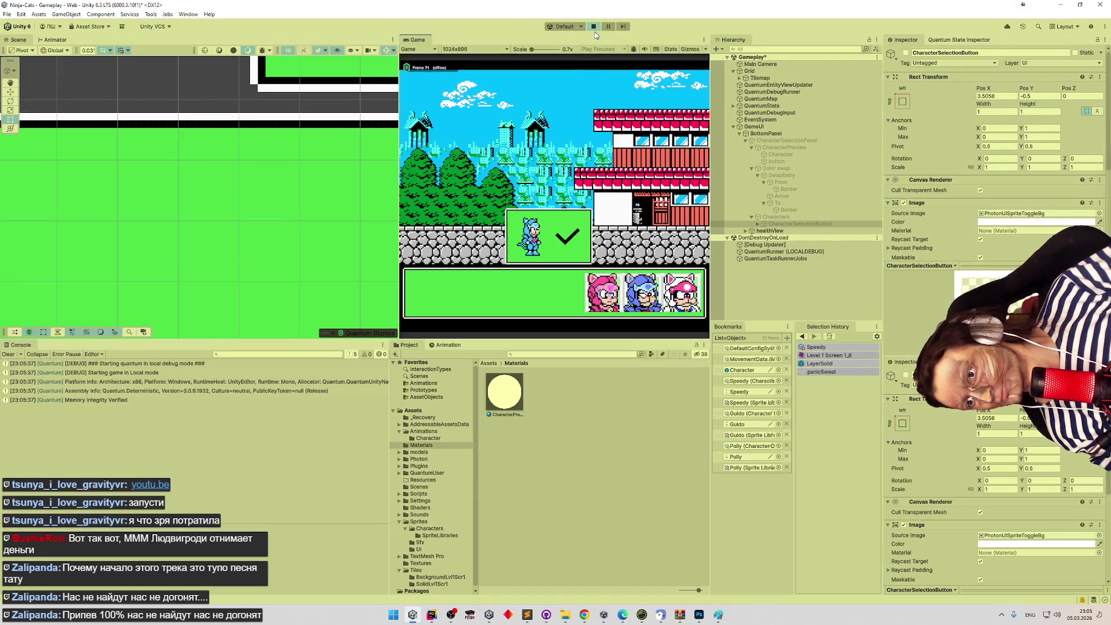
left_click(612, 296)
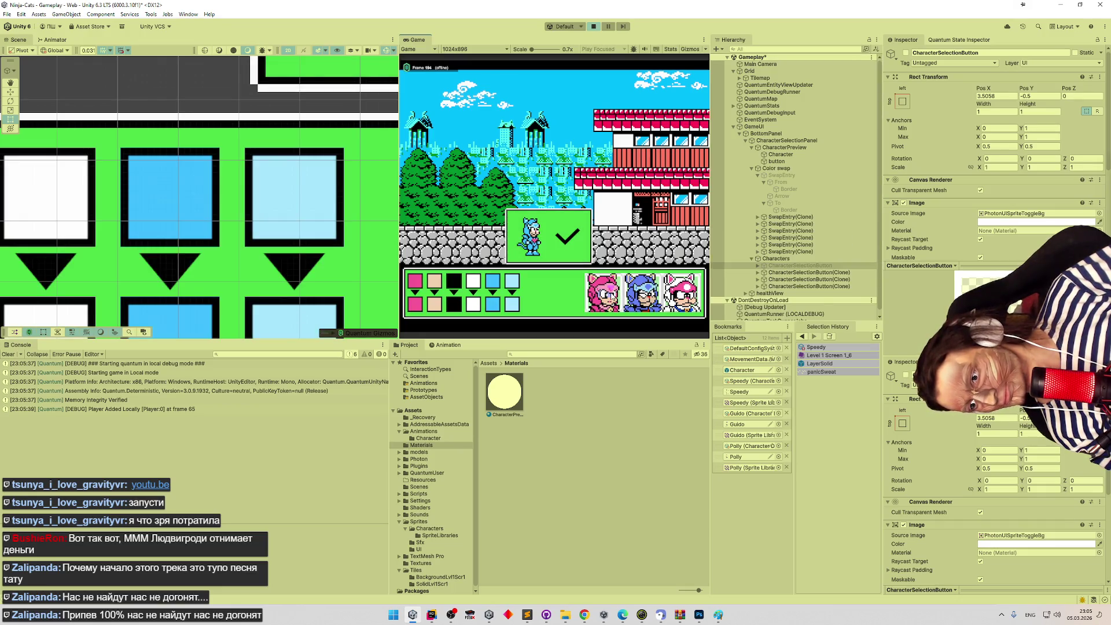
left_click(683, 296)
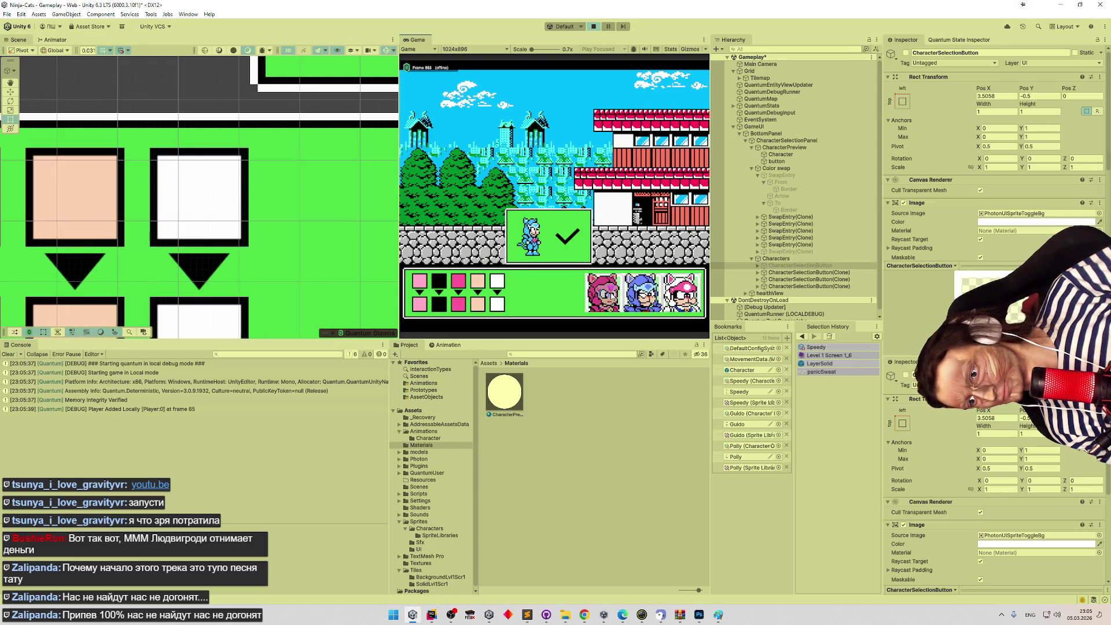
left_click(643, 296)
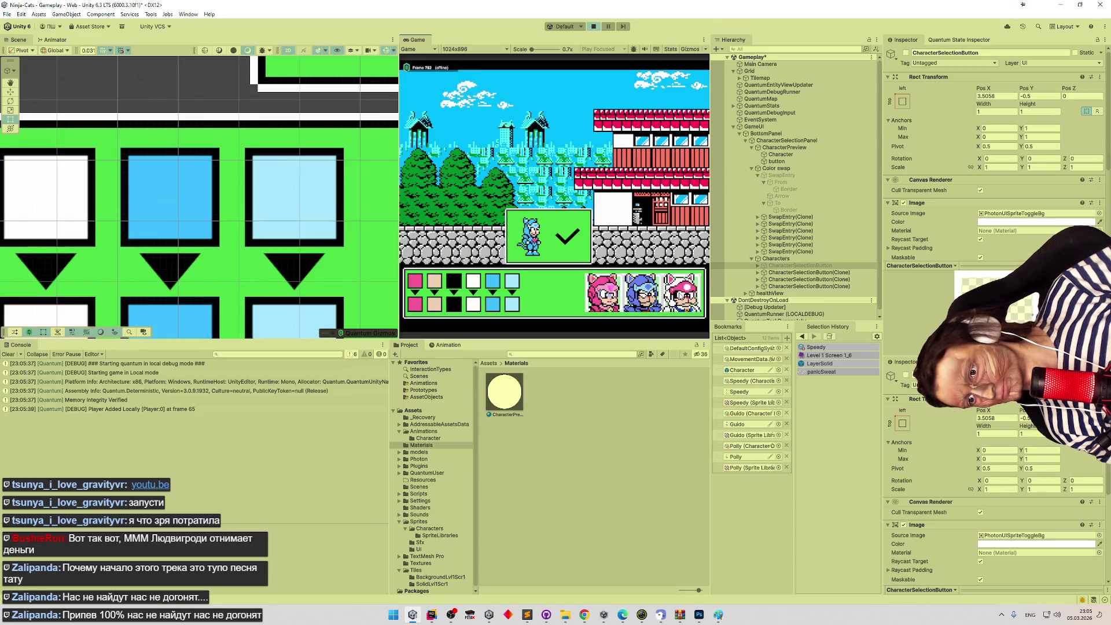
left_click(605, 293)
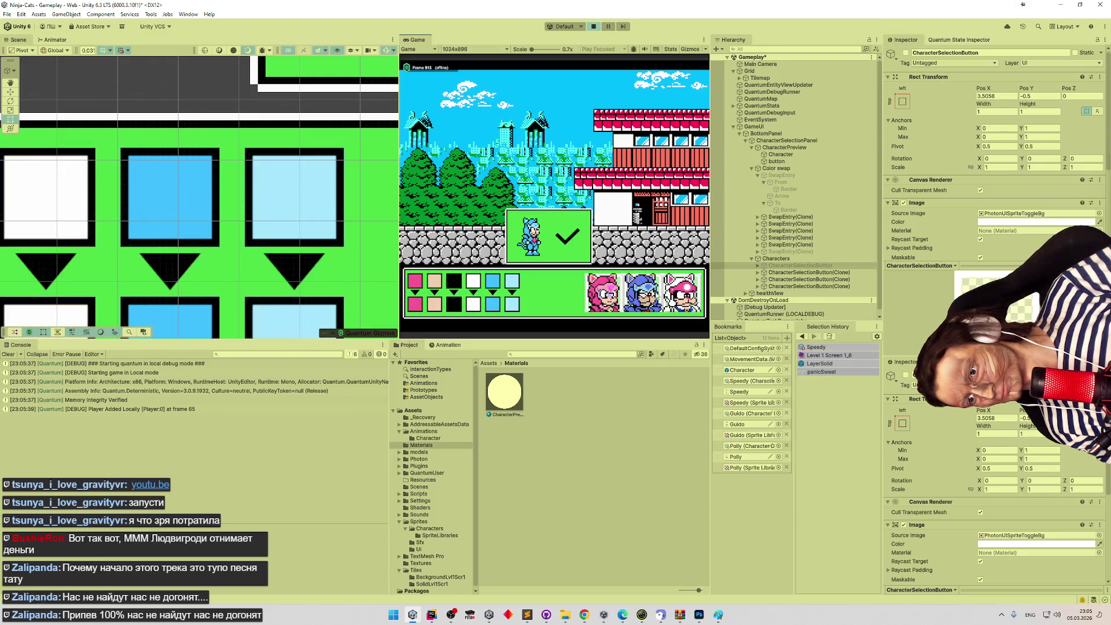
left_click(642, 295)
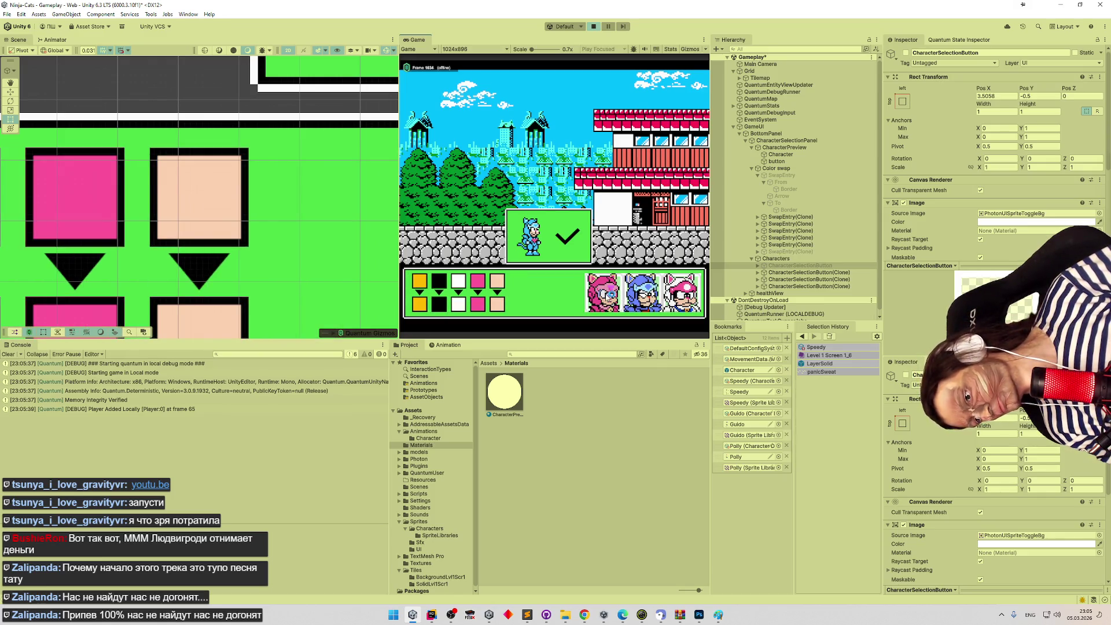
left_click(637, 298)
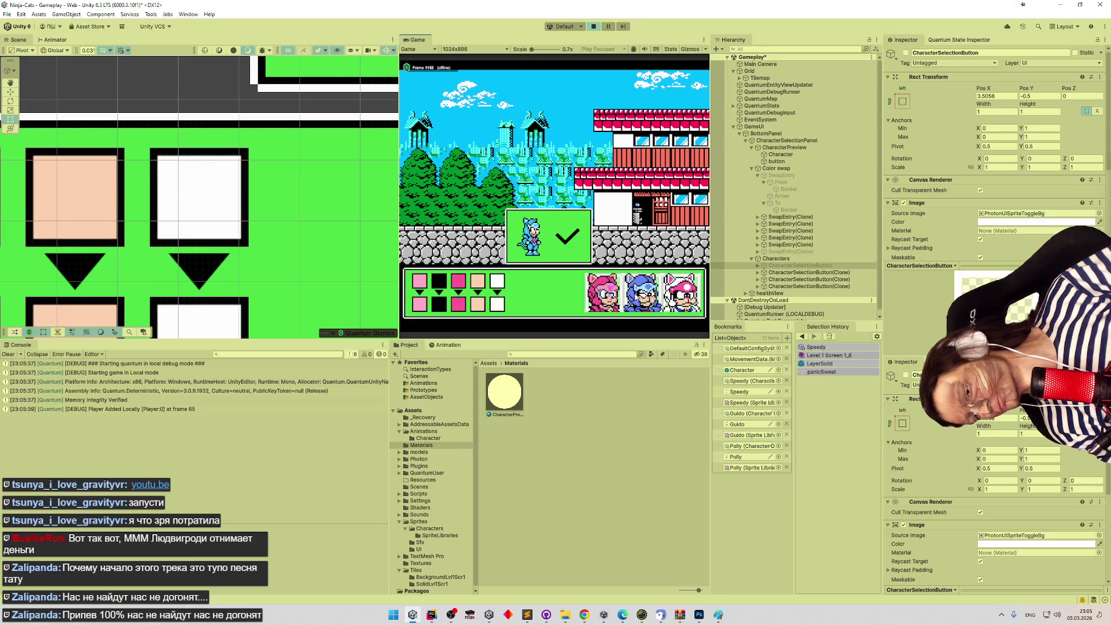
left_click(605, 293)
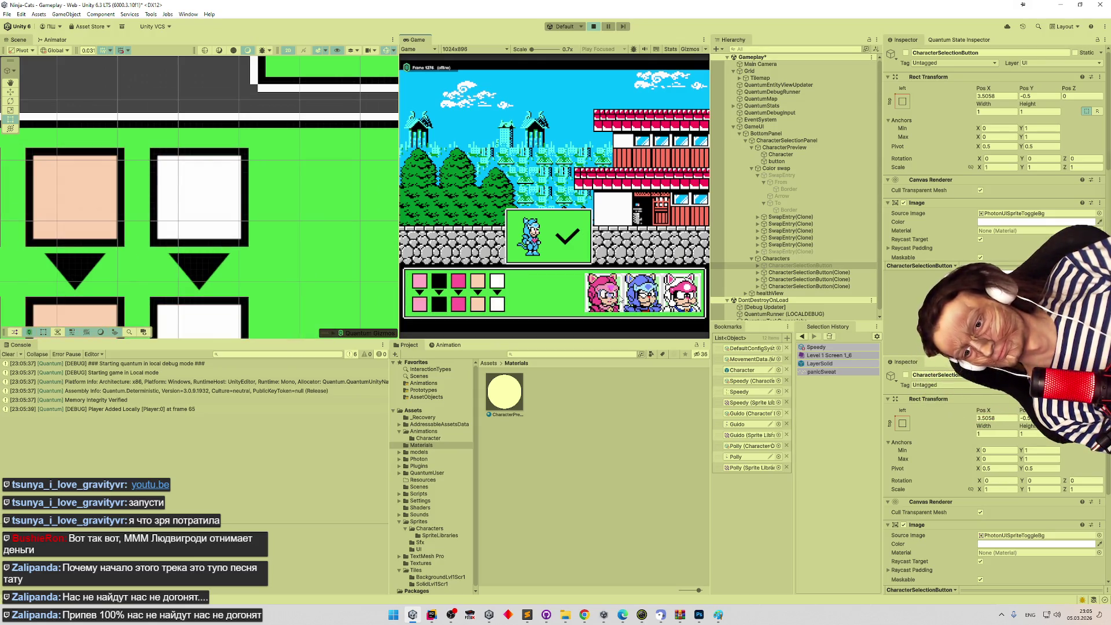
Cycle the lower swap swatches through purple, green, grey, blue and pink, then stop the game.
left_click(463, 306)
left_click(464, 306)
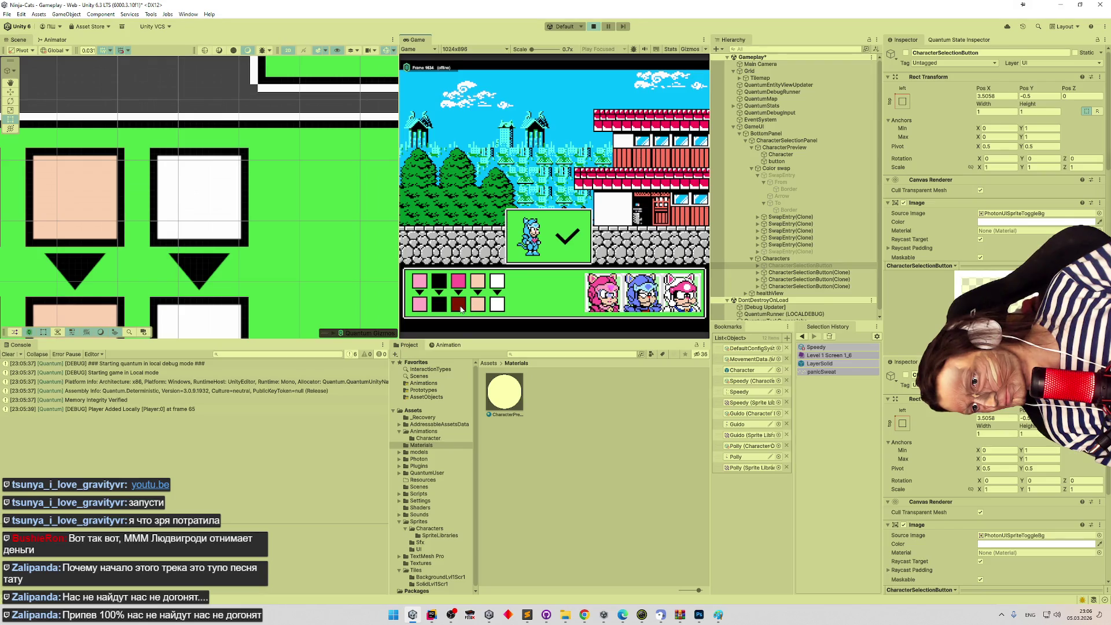
left_click(460, 311)
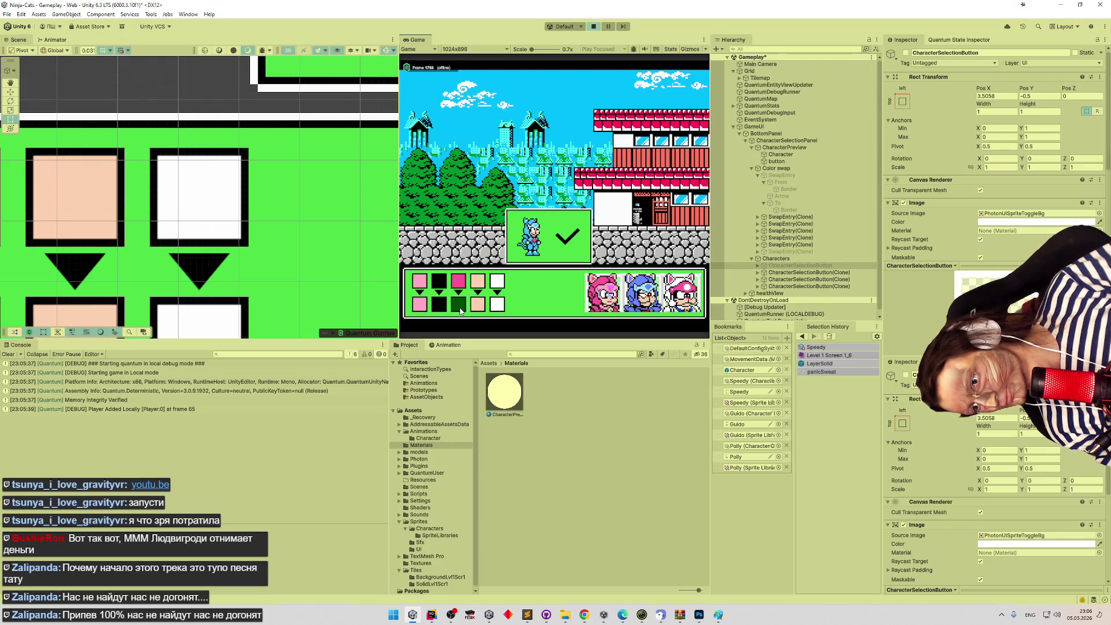
left_click(460, 312)
left_click(461, 311)
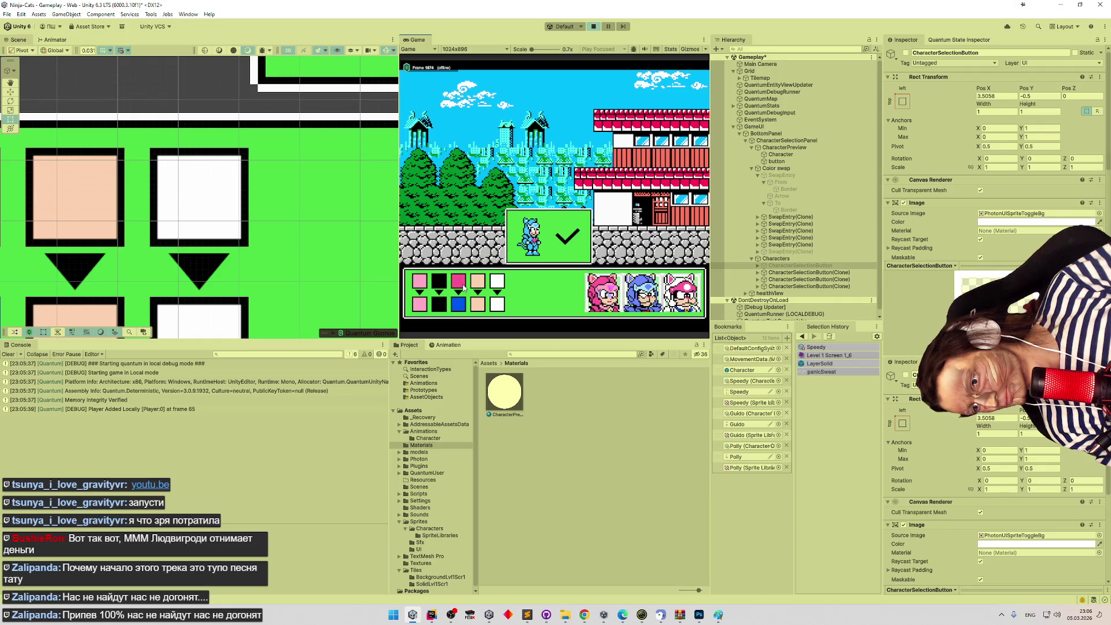
left_click(460, 307)
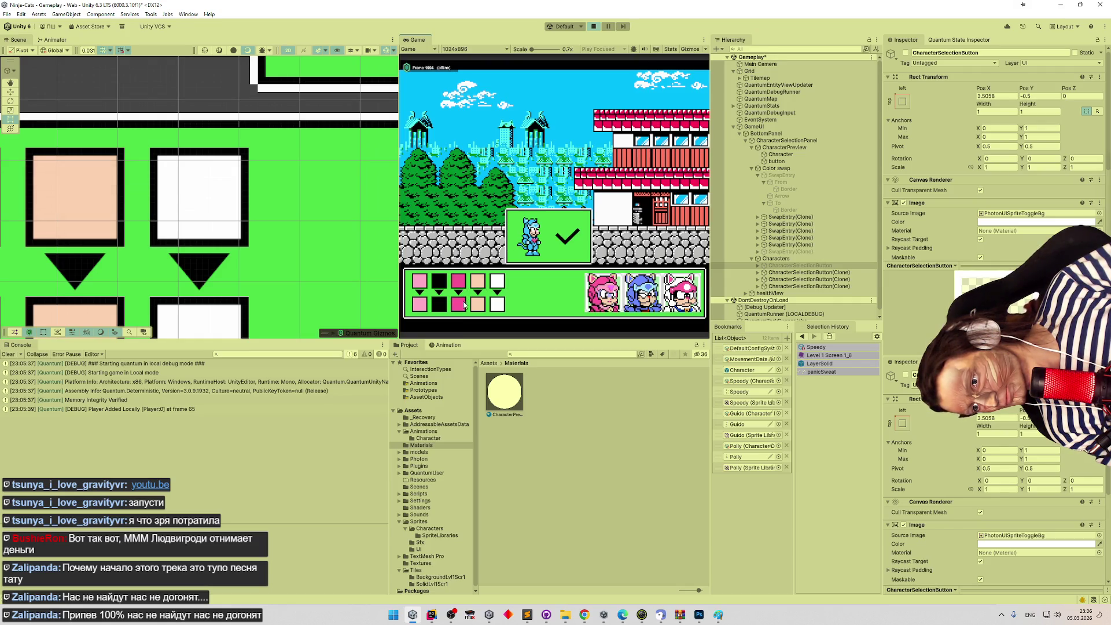
left_click(460, 307)
left_click(462, 307)
left_click(460, 305)
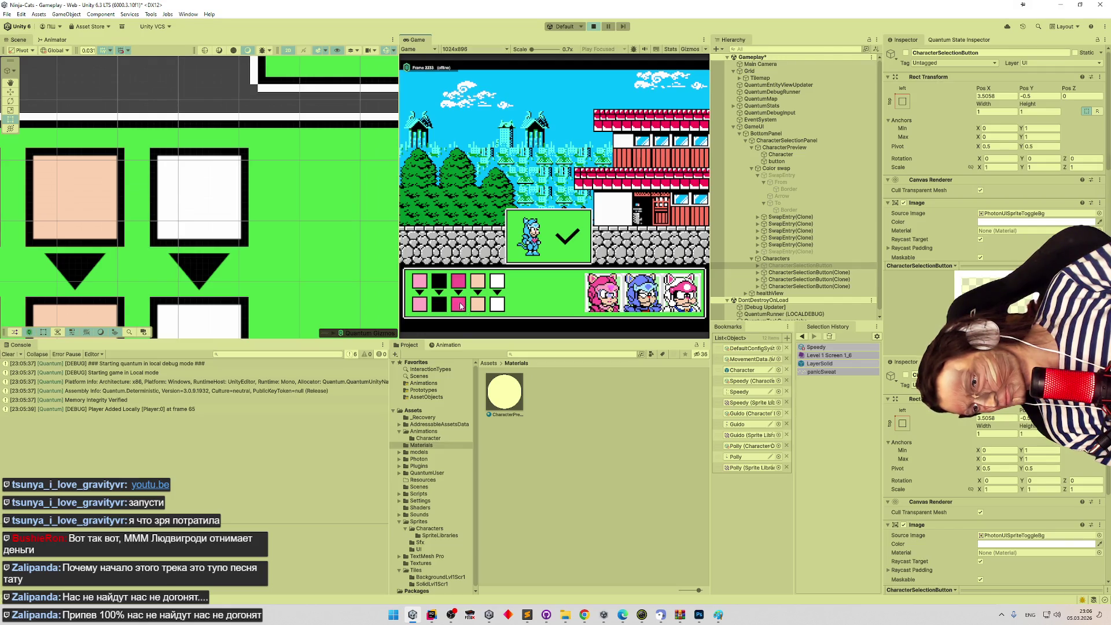
left_click(461, 306)
left_click(462, 286)
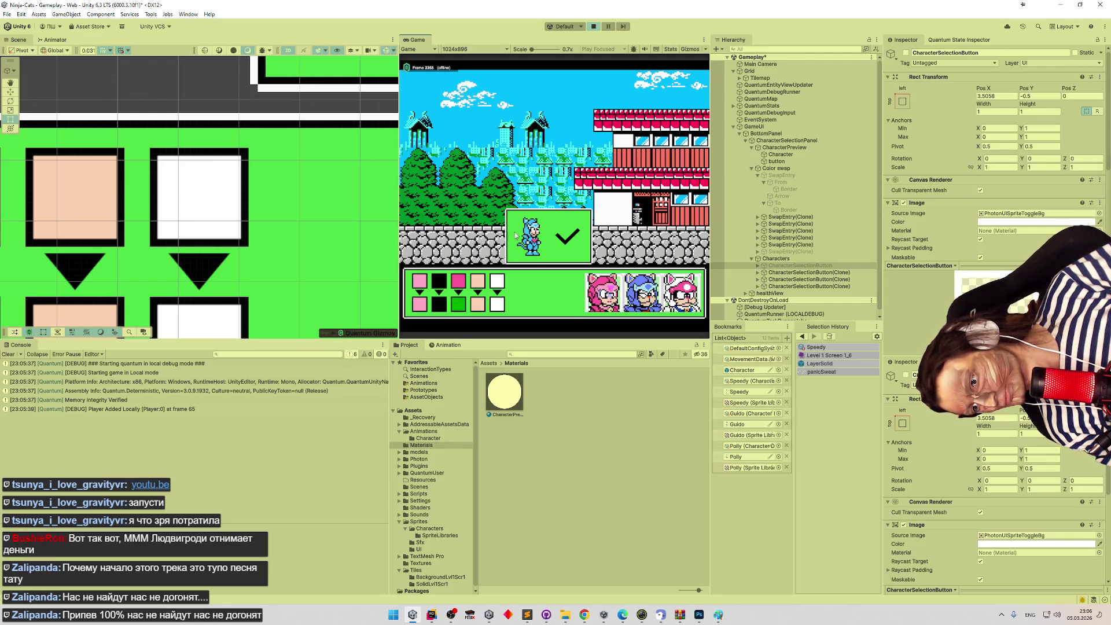
left_click(593, 26)
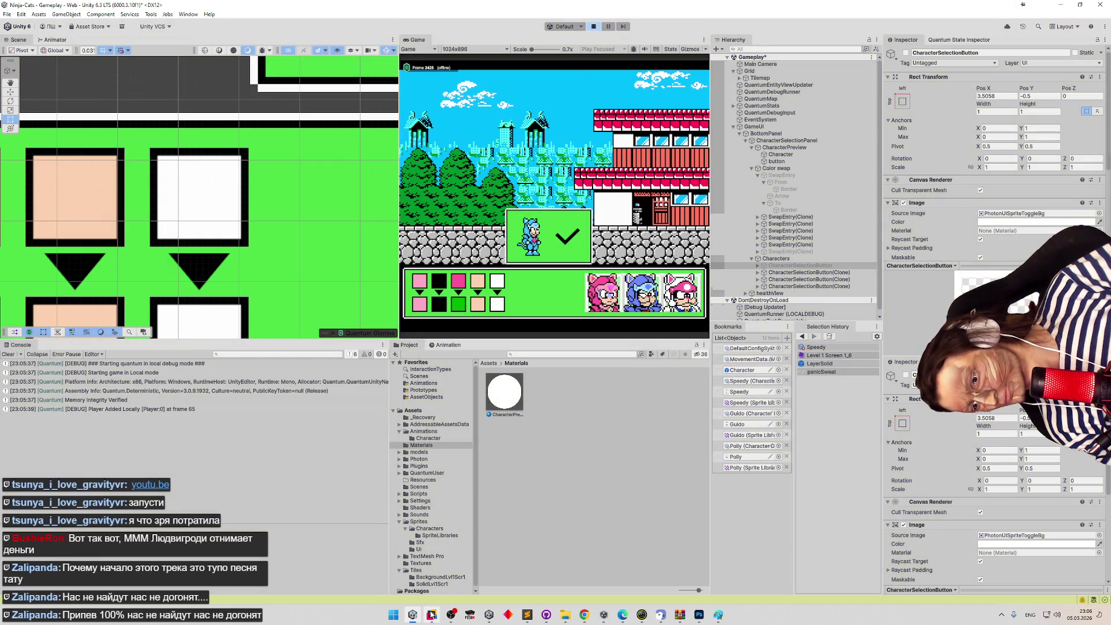
left_click(431, 615)
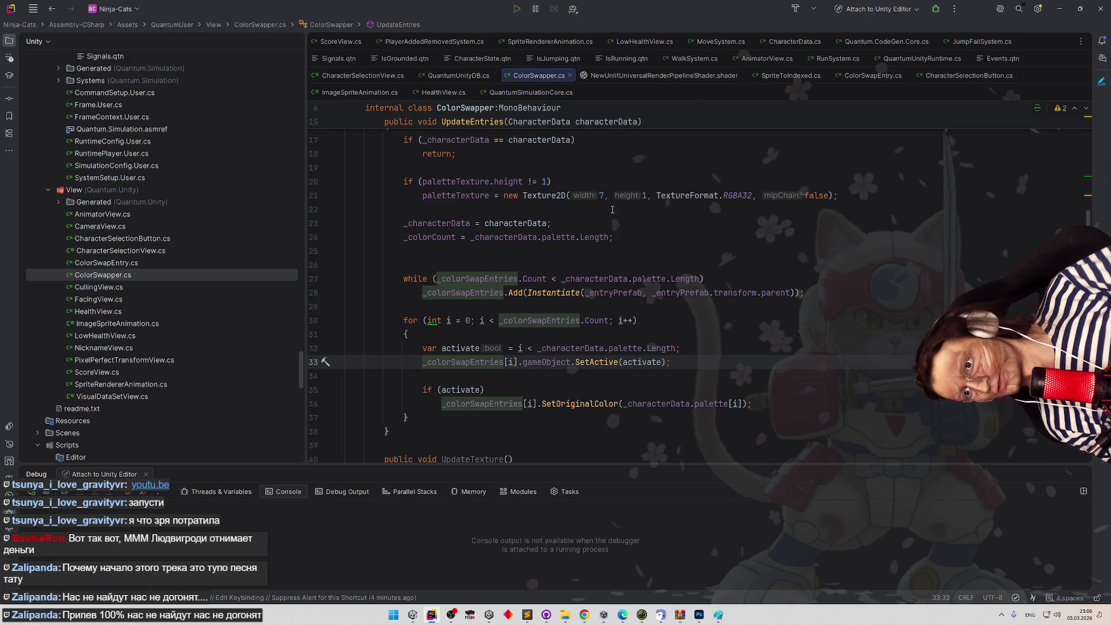
Move indexInPalette = originalIndexInPalette from SetOriginalColor to the top of ReturnOriginalColor in ColorSwapEntry.cs.
key("ctrl+t")
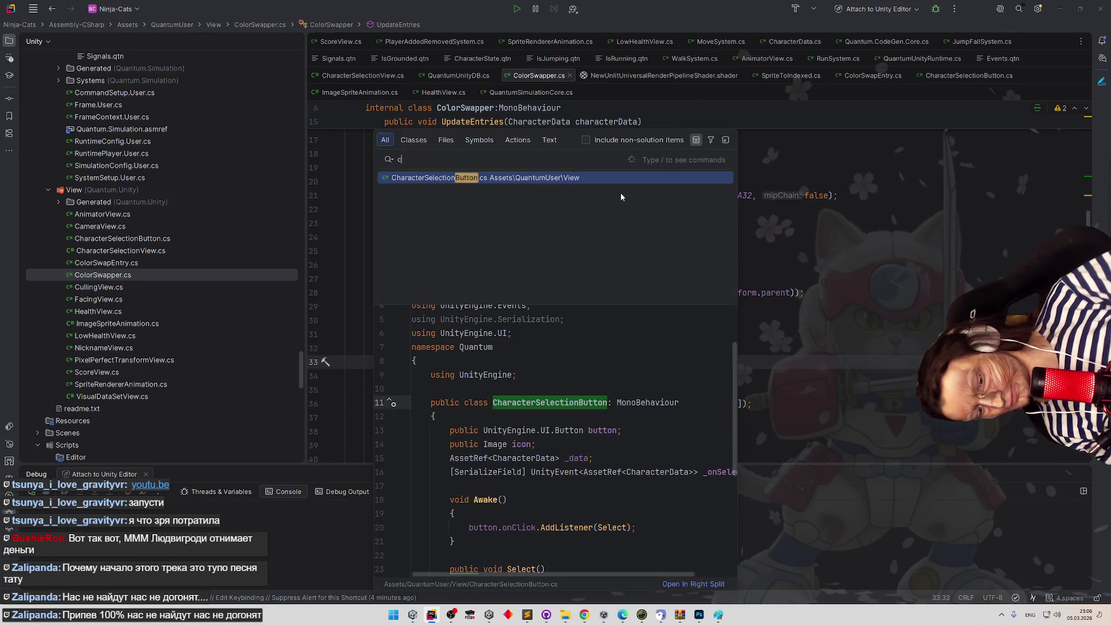
key("Escape")
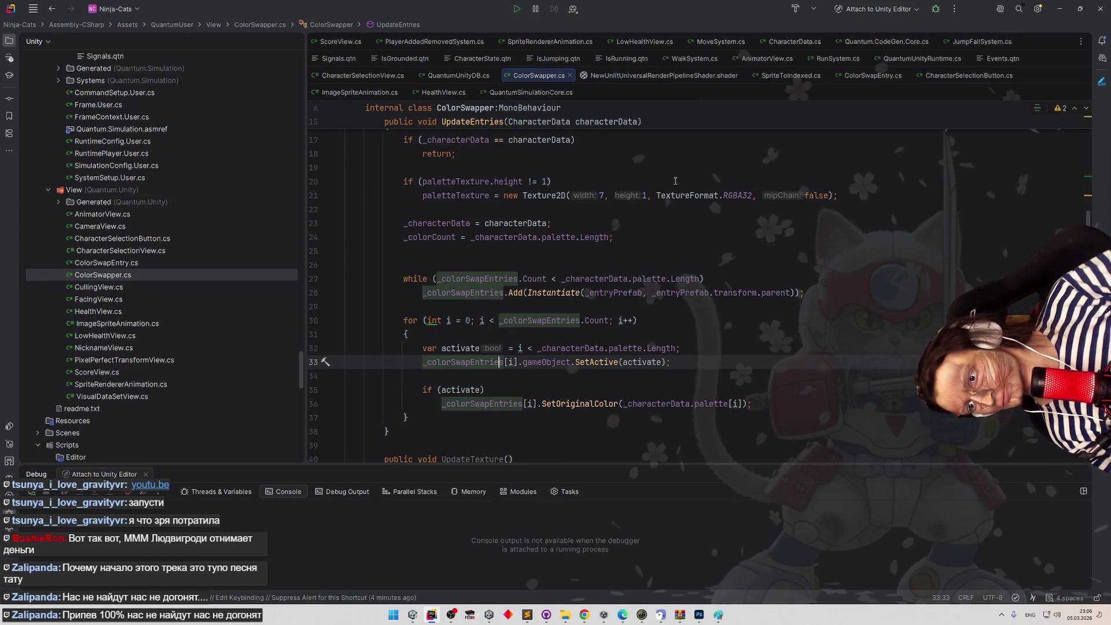
left_click(679, 166)
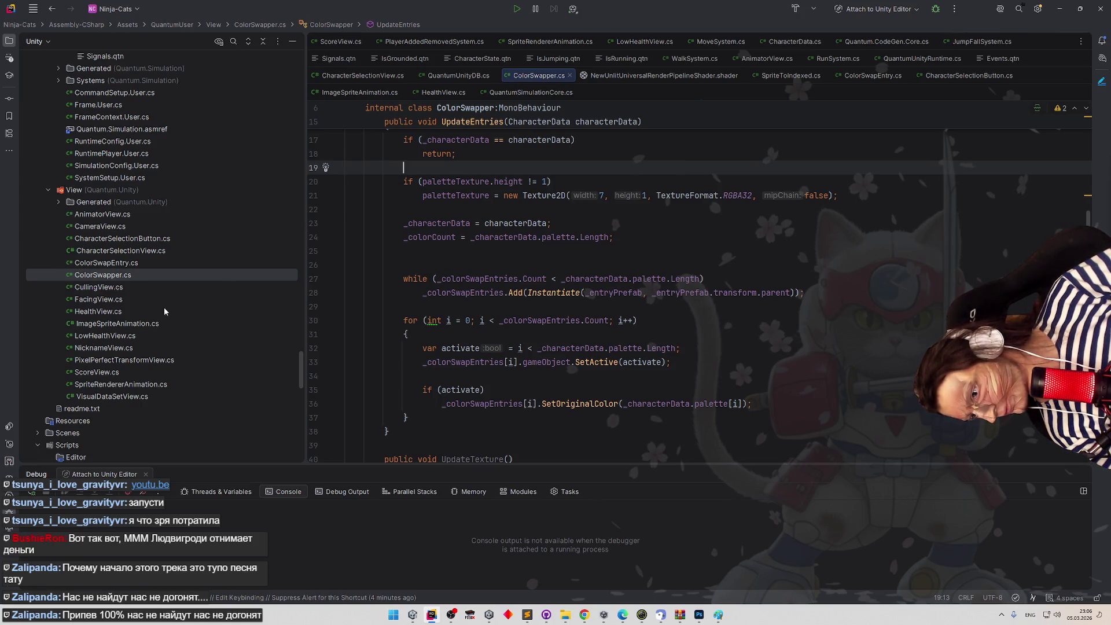
double_click(116, 263)
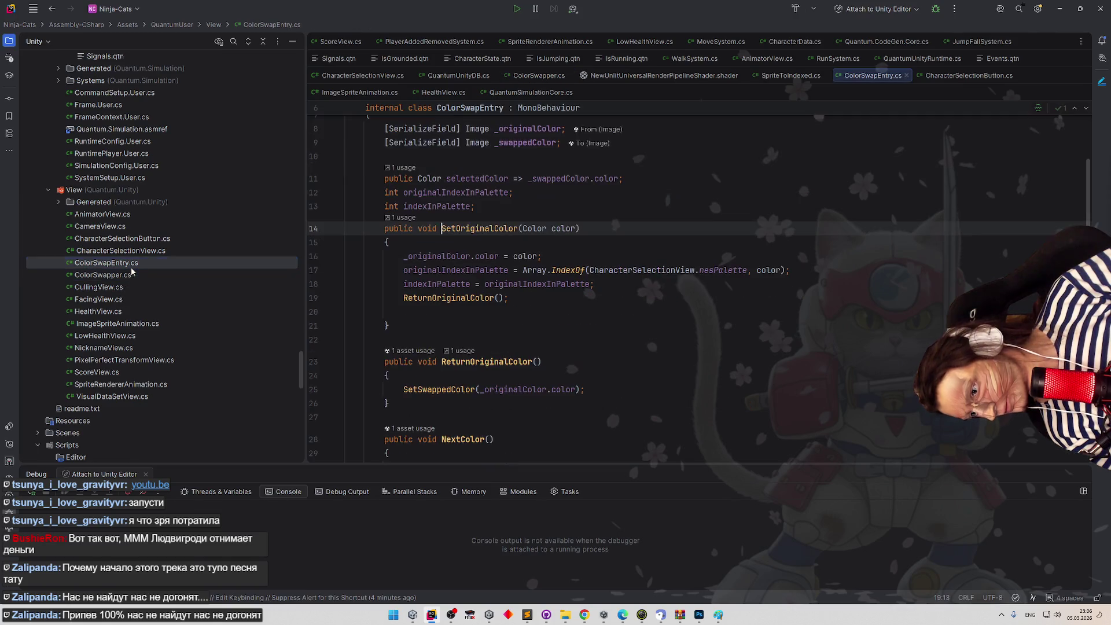
scroll(607, 336, "down", 1)
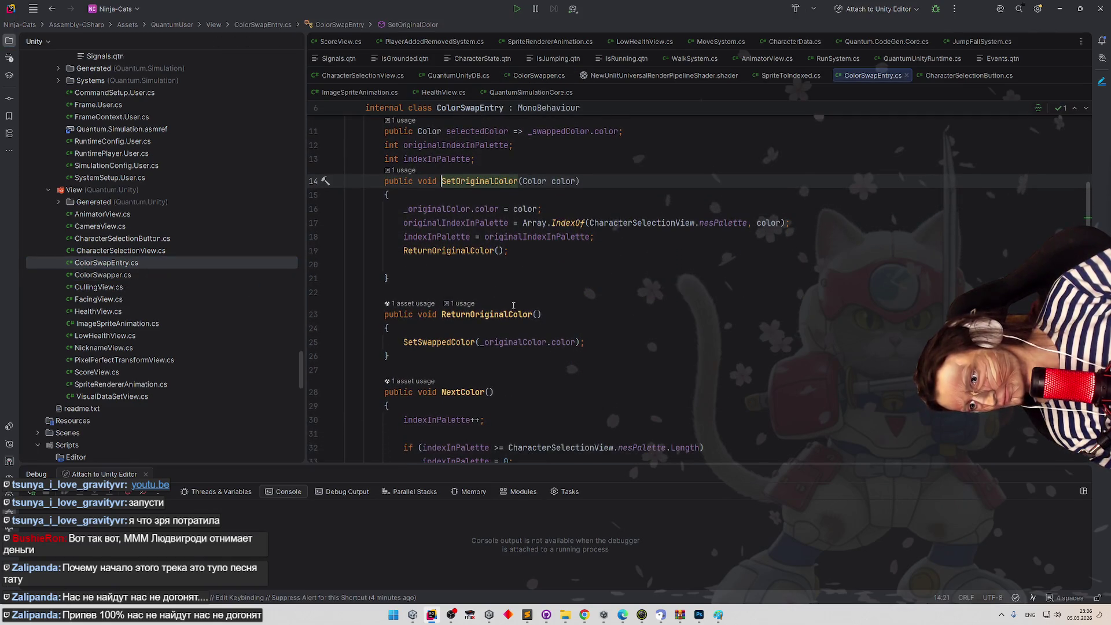
left_click_drag(402, 233, 626, 238)
key("ctrl+c")
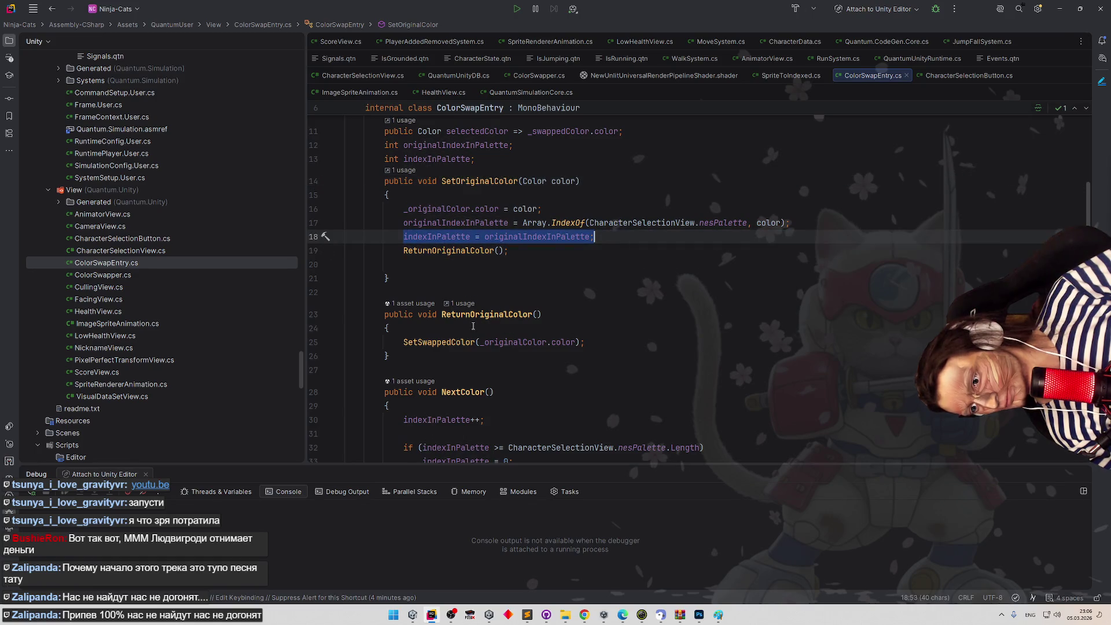
left_click(477, 326)
key("Return")
key("ctrl+v")
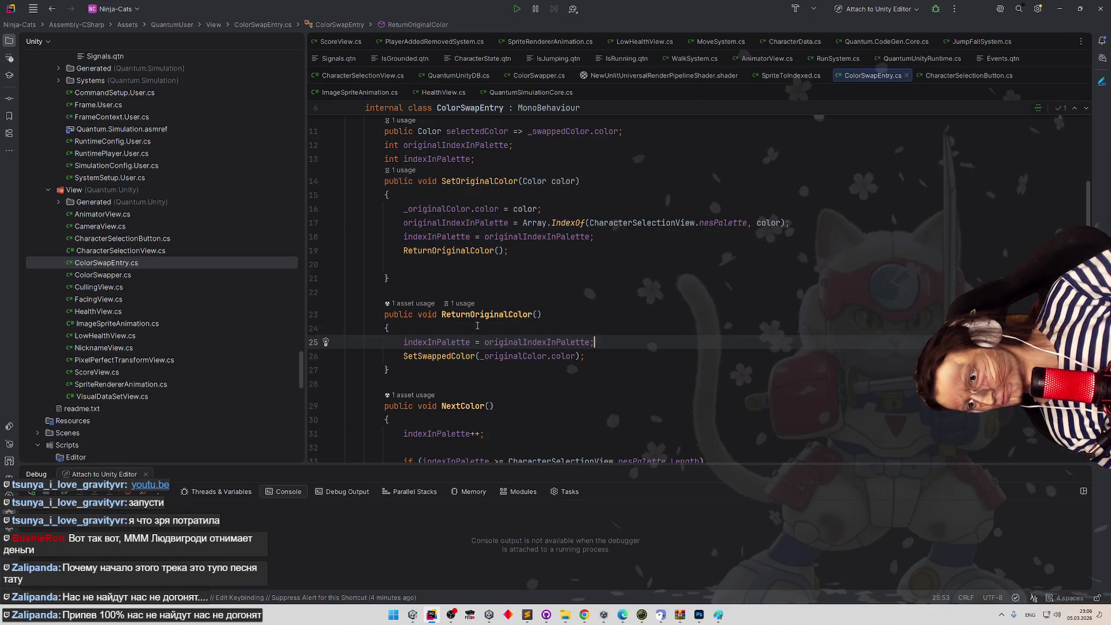
left_click_drag(596, 237, 404, 237)
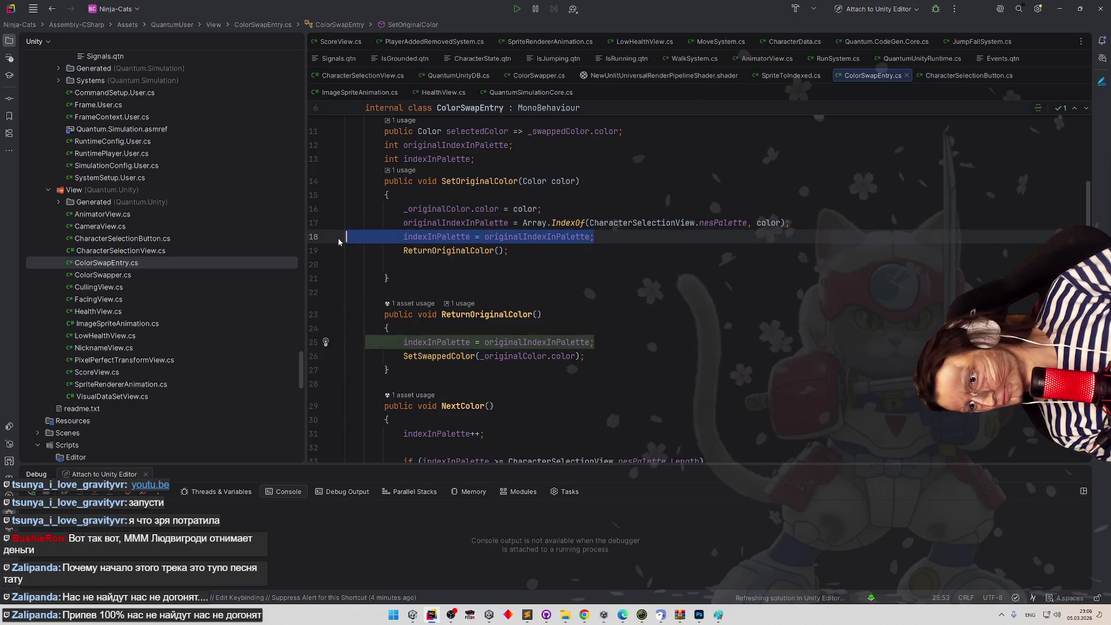
key("BackSpace")
key("BackSpace")
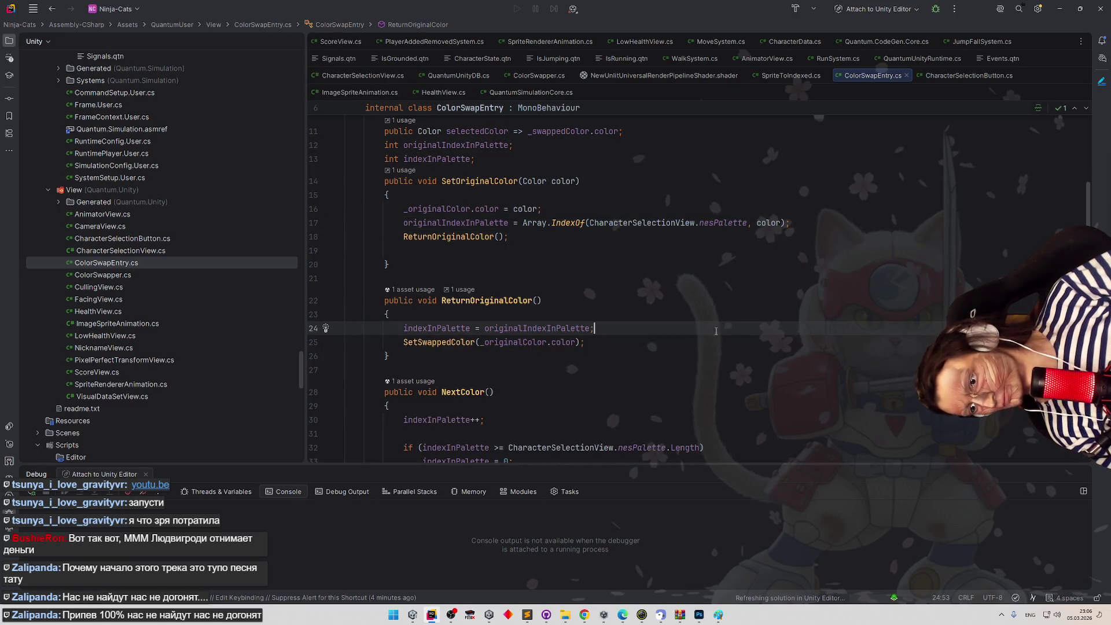
Start the game in Unity, select the blue character, and resume past the Rider breakpoint.
left_click(1059, 17)
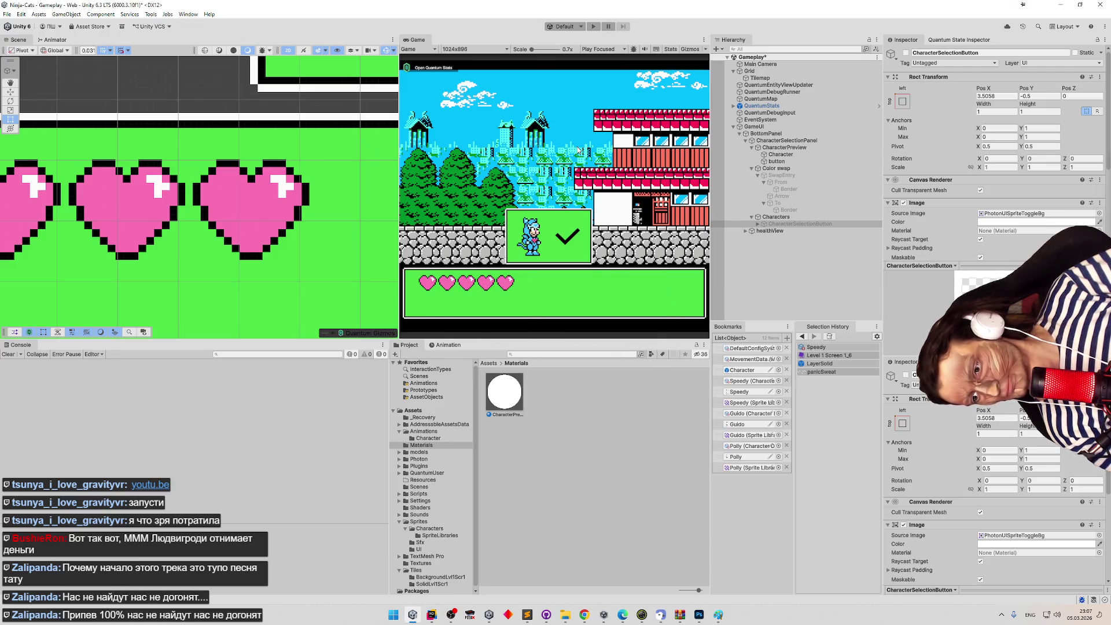
left_click(596, 27)
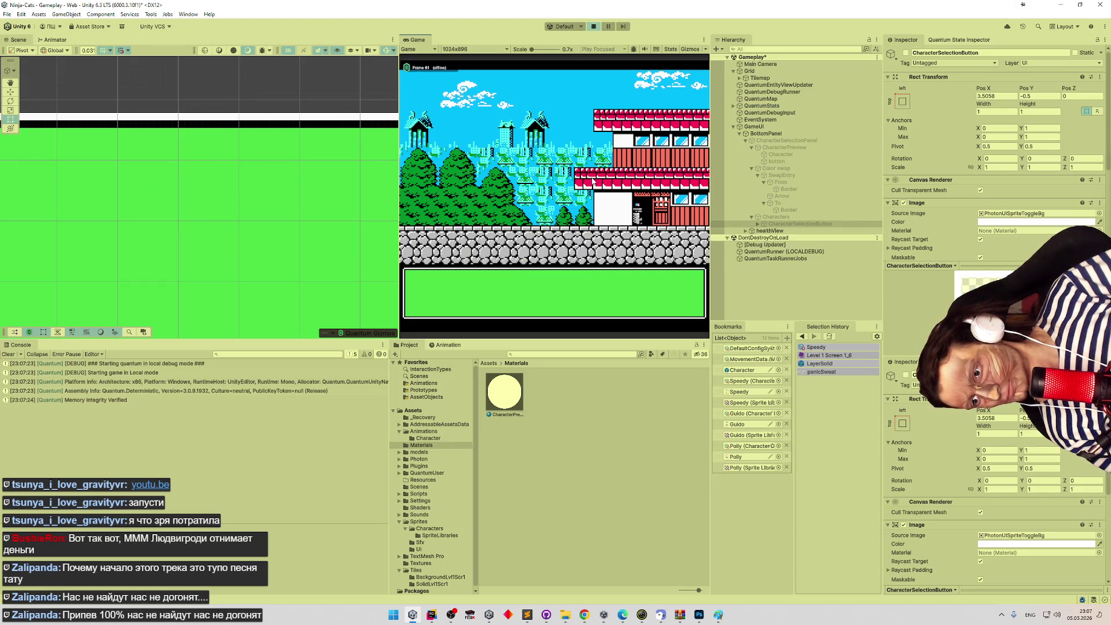
left_click(642, 290)
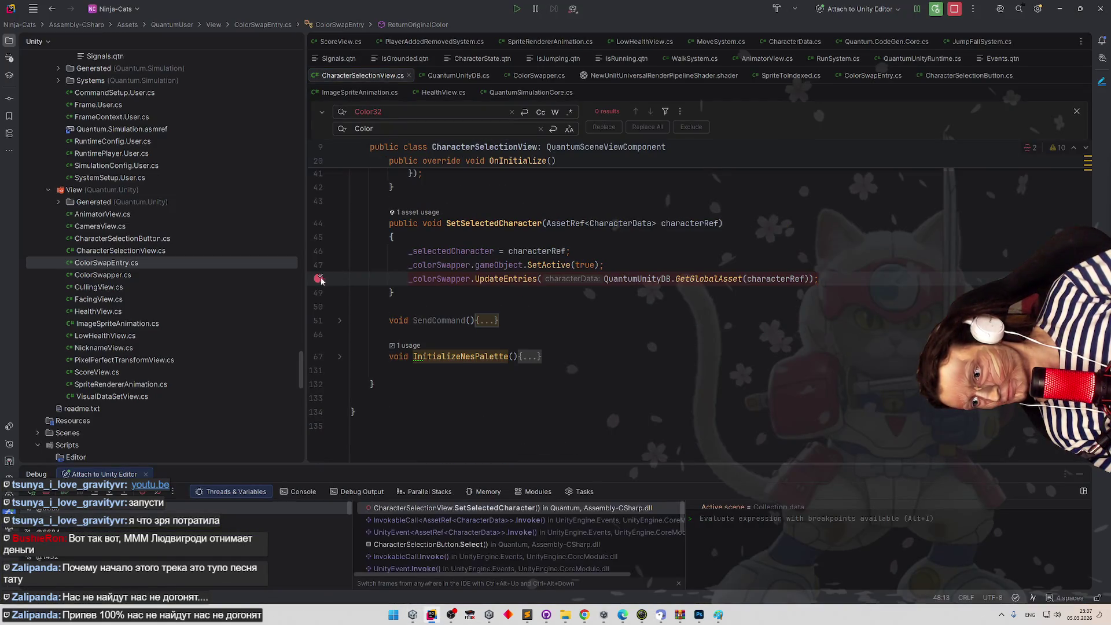
key("F9")
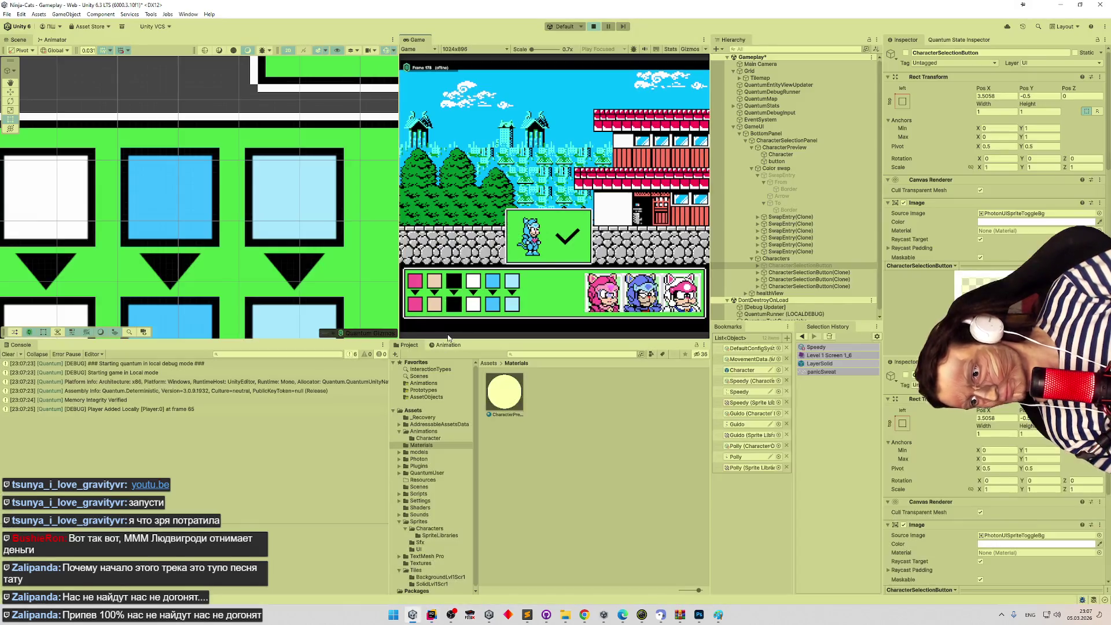
Recolour the blue character's swap swatches between black, white and pink.
left_click(475, 308)
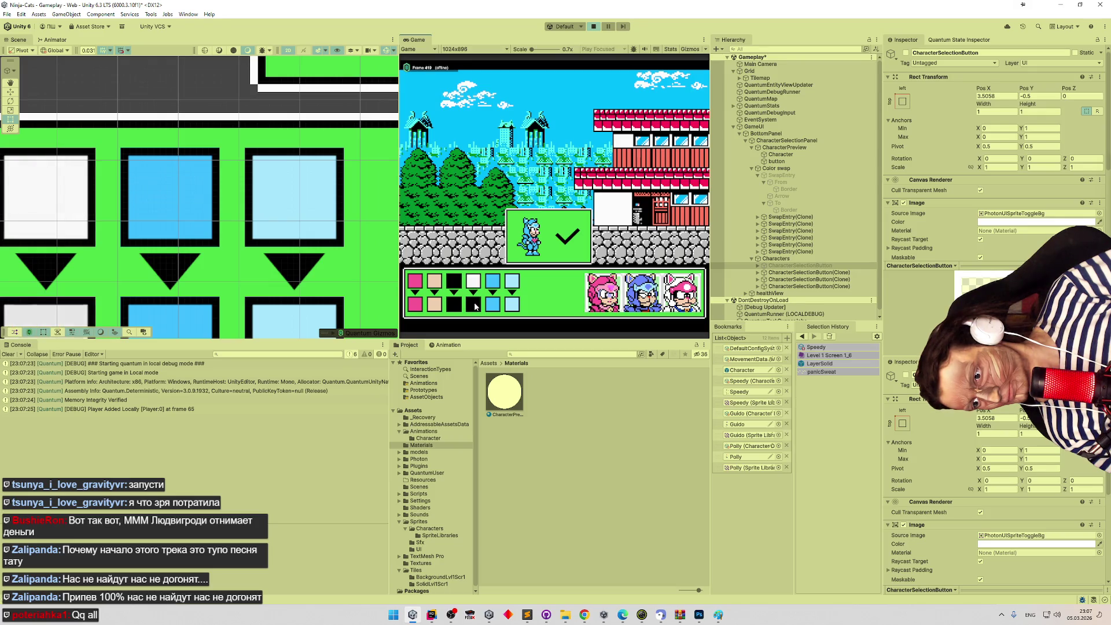
left_click(473, 304)
left_click(493, 305)
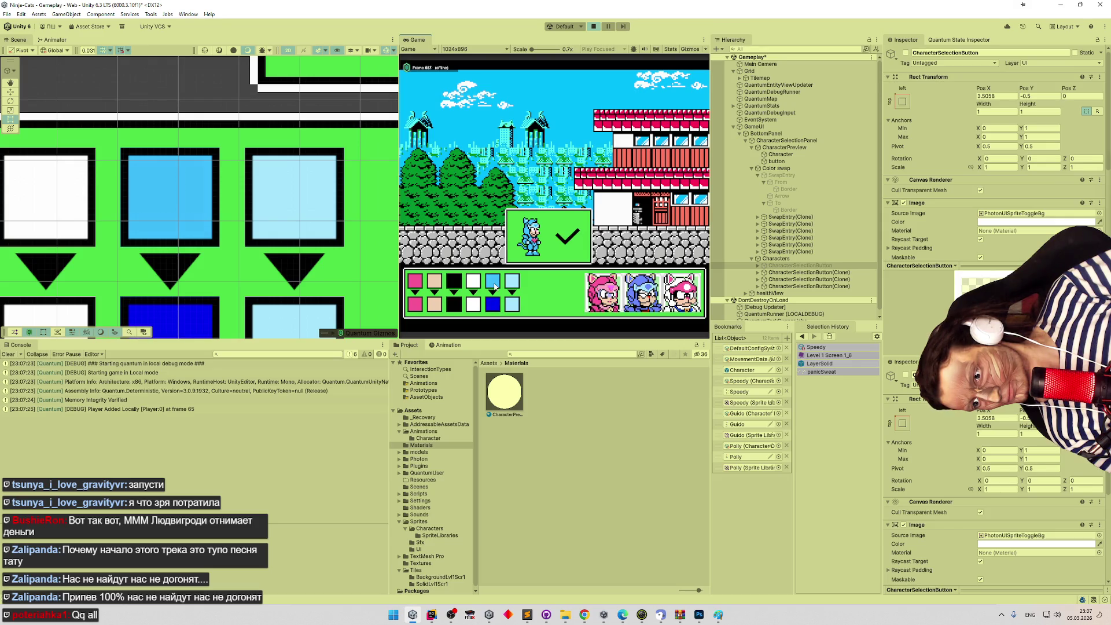
left_click(514, 300)
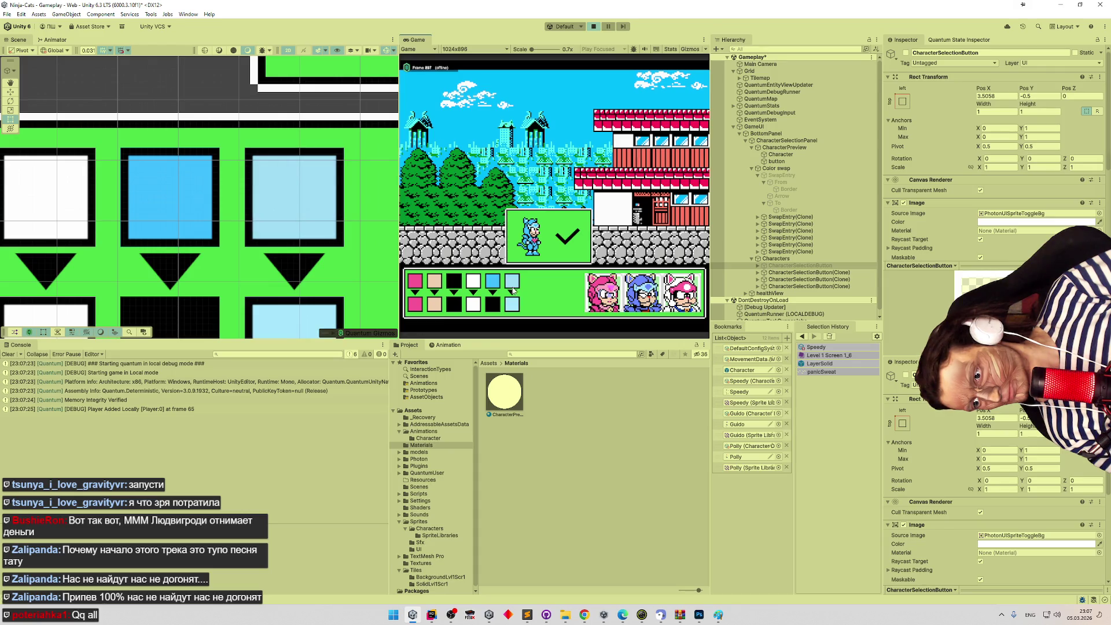
left_click(483, 306)
left_click(415, 305)
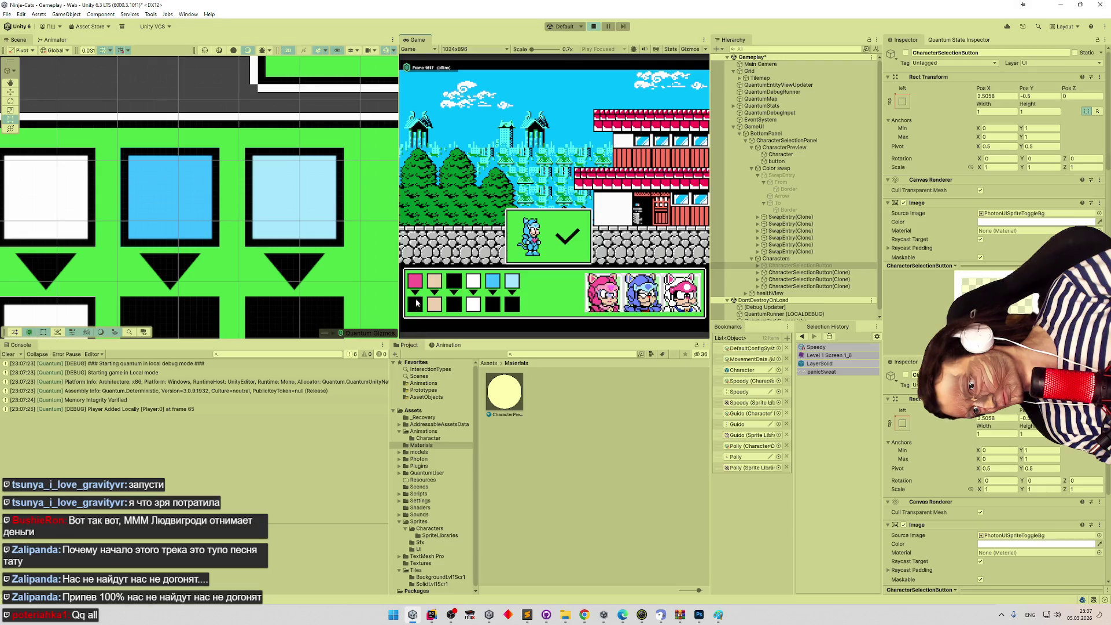
left_click(417, 295)
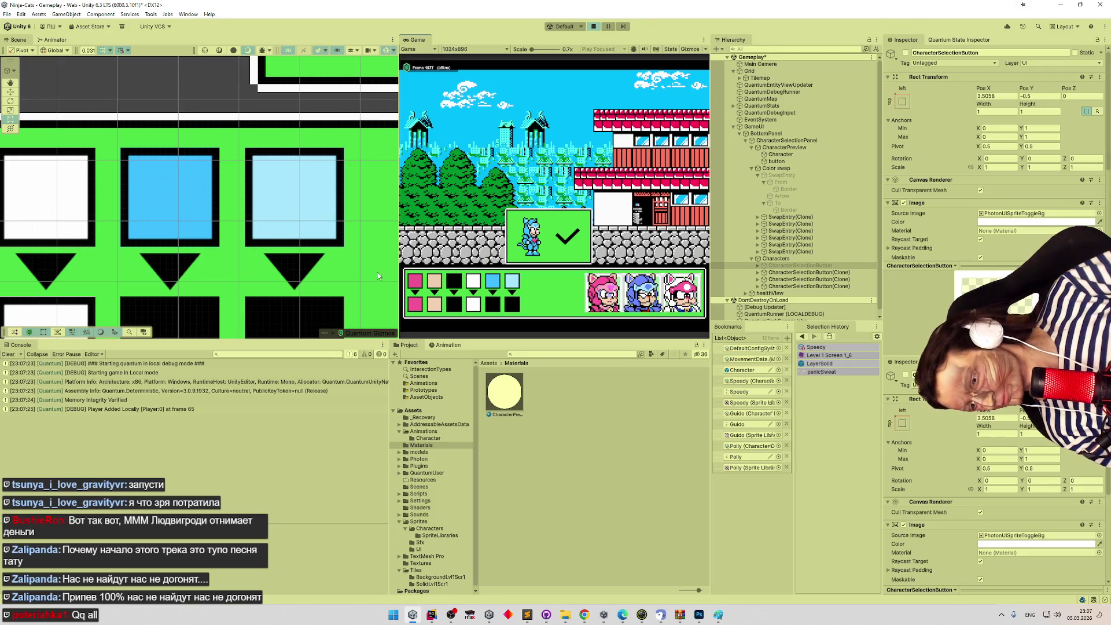
Cycle the first two swap swatches through grey, black, dark red and light grey, then exit Play mode.
left_click_drag(378, 276, 317, 208)
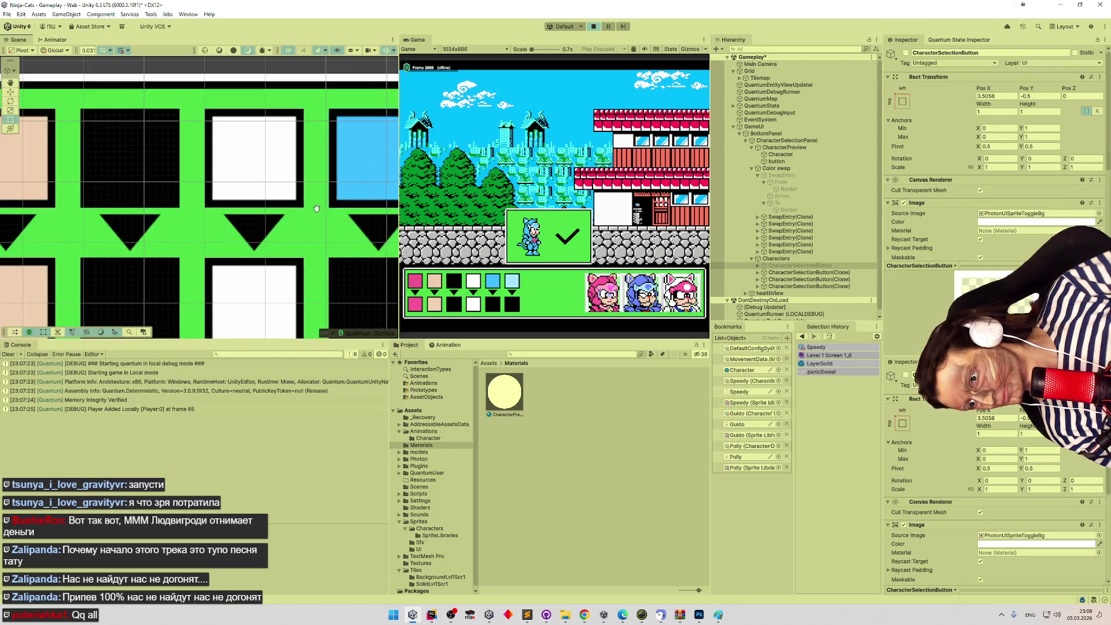
scroll(316, 209, "left", 4)
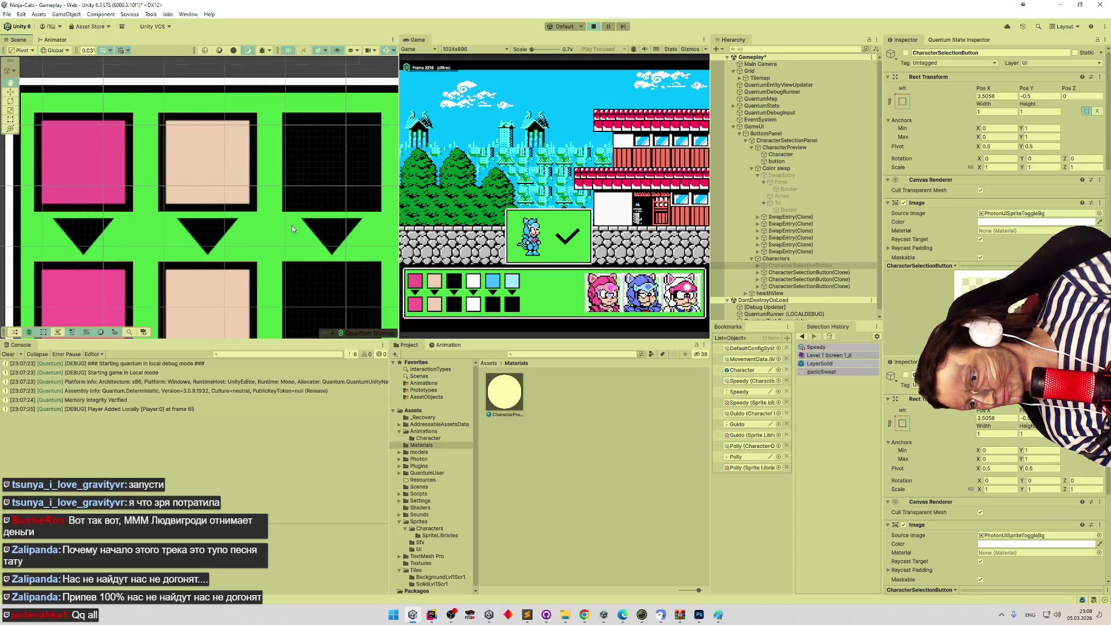
left_click(415, 305)
left_click(415, 305)
left_click(434, 307)
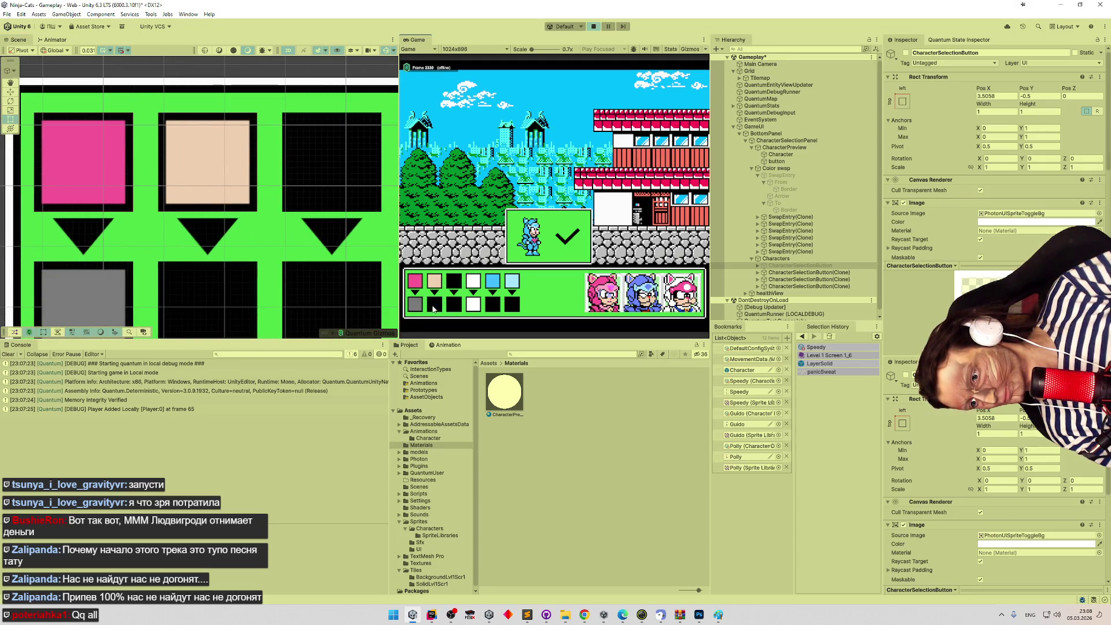
left_click(434, 307)
left_click(434, 307)
left_click(435, 308)
left_click(436, 310)
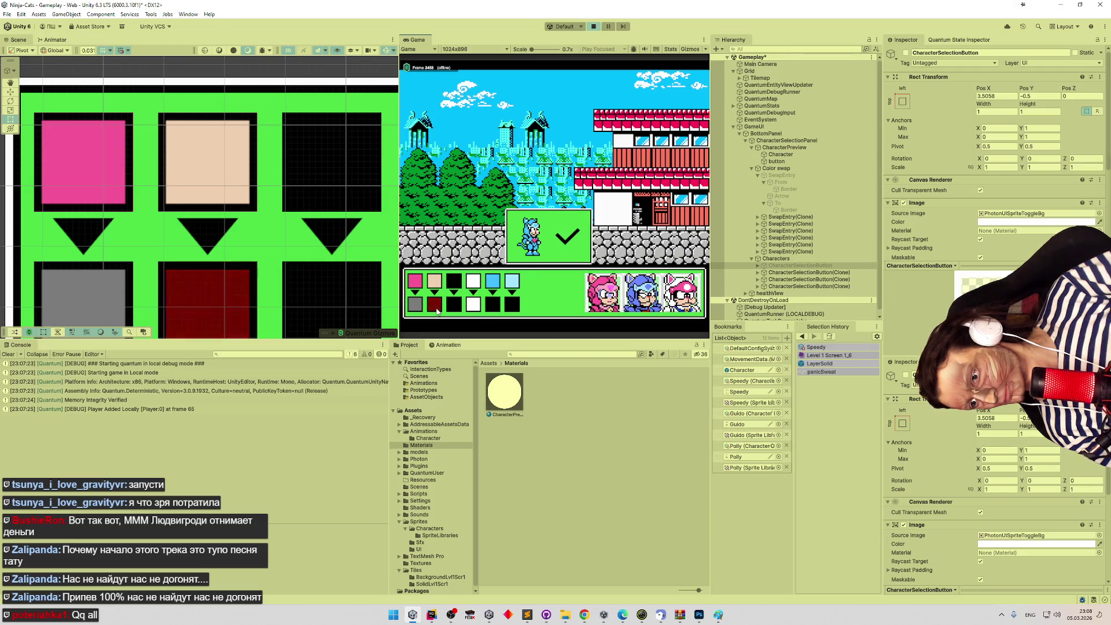
left_click(437, 310)
left_click(437, 310)
left_click(437, 310)
left_click(437, 311)
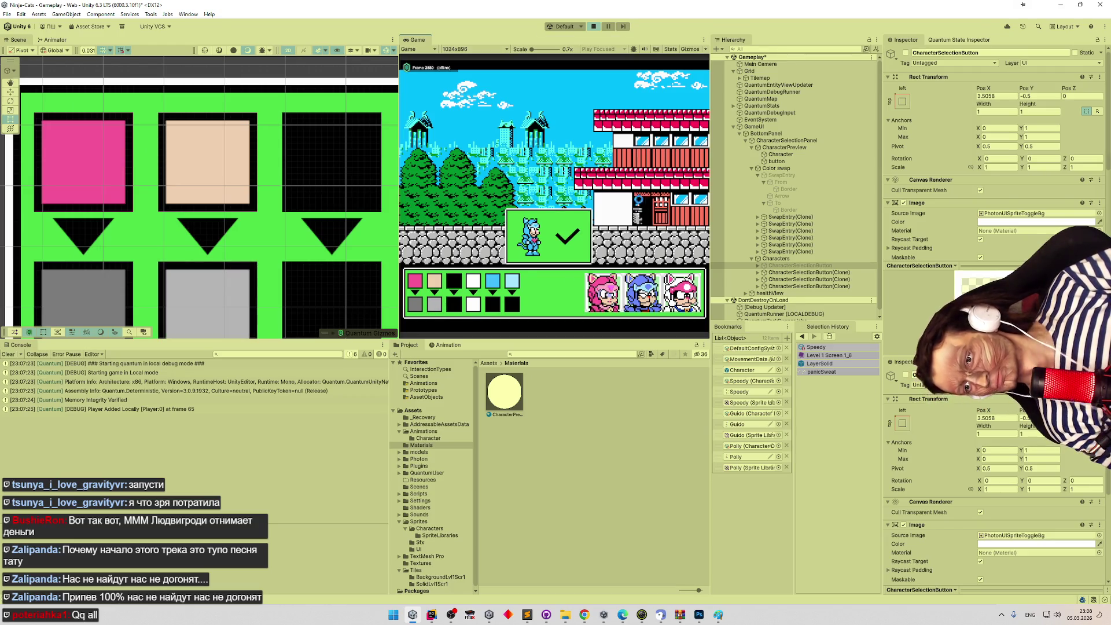
key("ctrl+p")
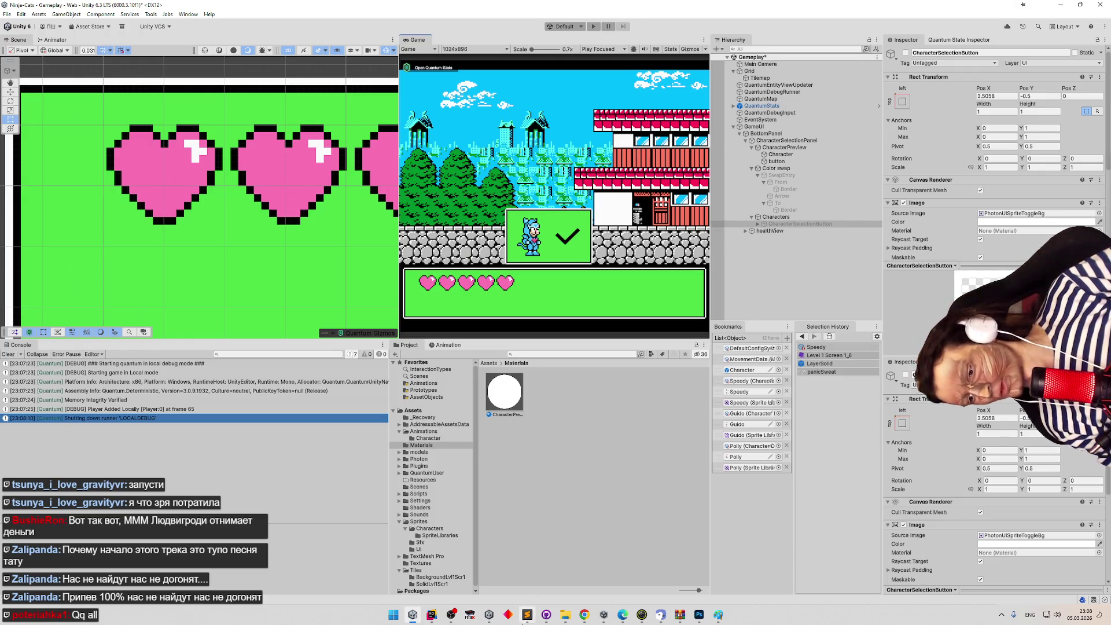
Add a LUT sub-task reading 'не может найти соответствие' in tasks.todo.
left_click(526, 614)
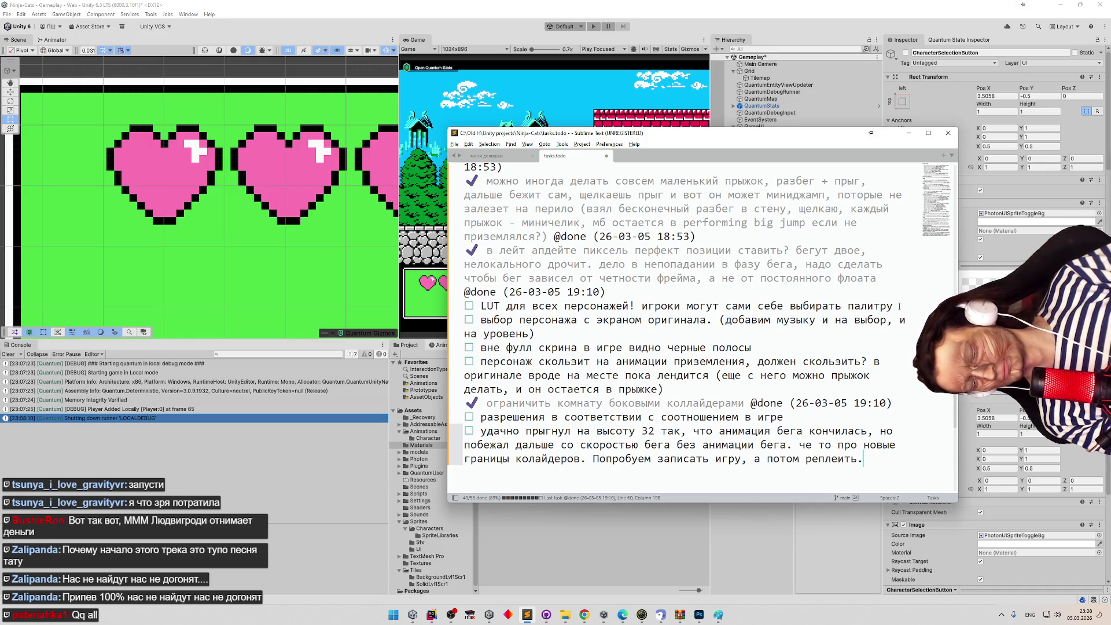
left_click(900, 307)
key("Return")
key("Return")
key("Up")
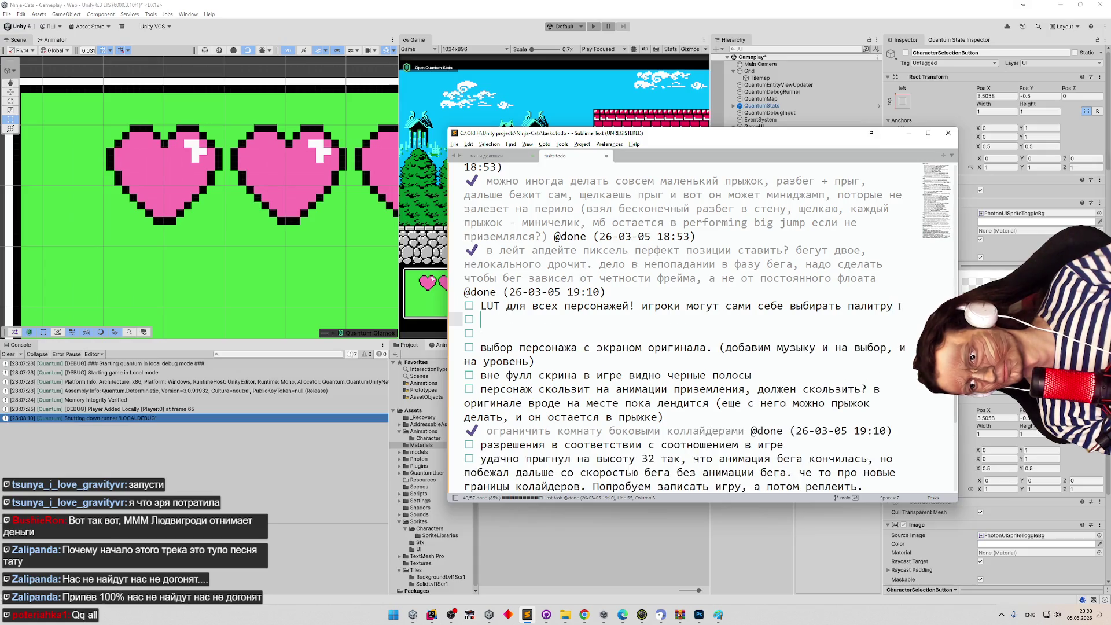
key("ctrl+shift+k")
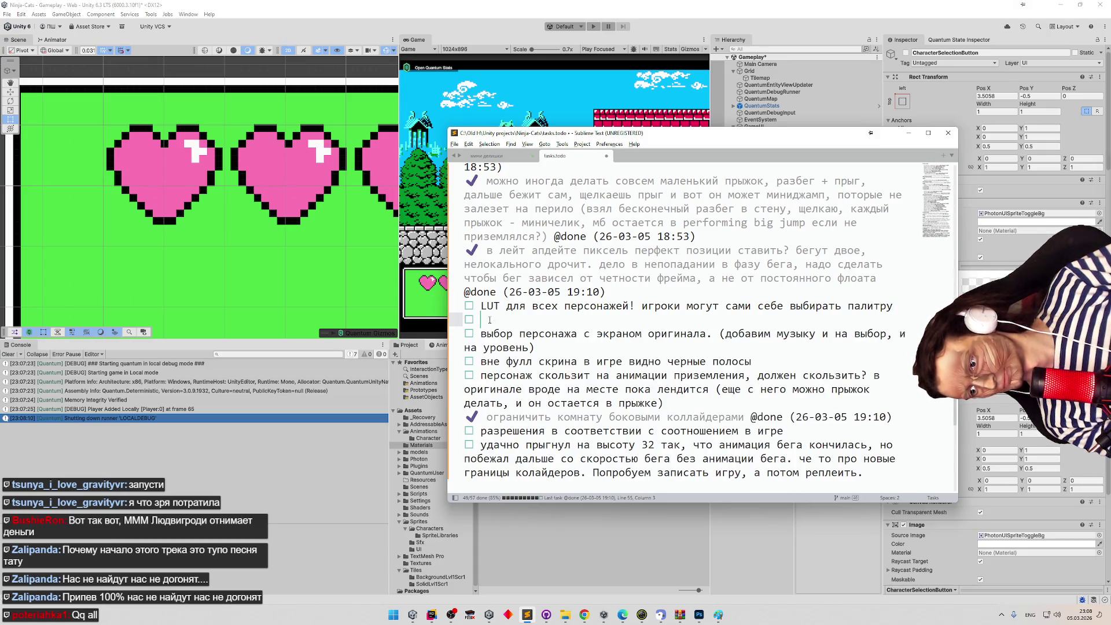
key("Tab")
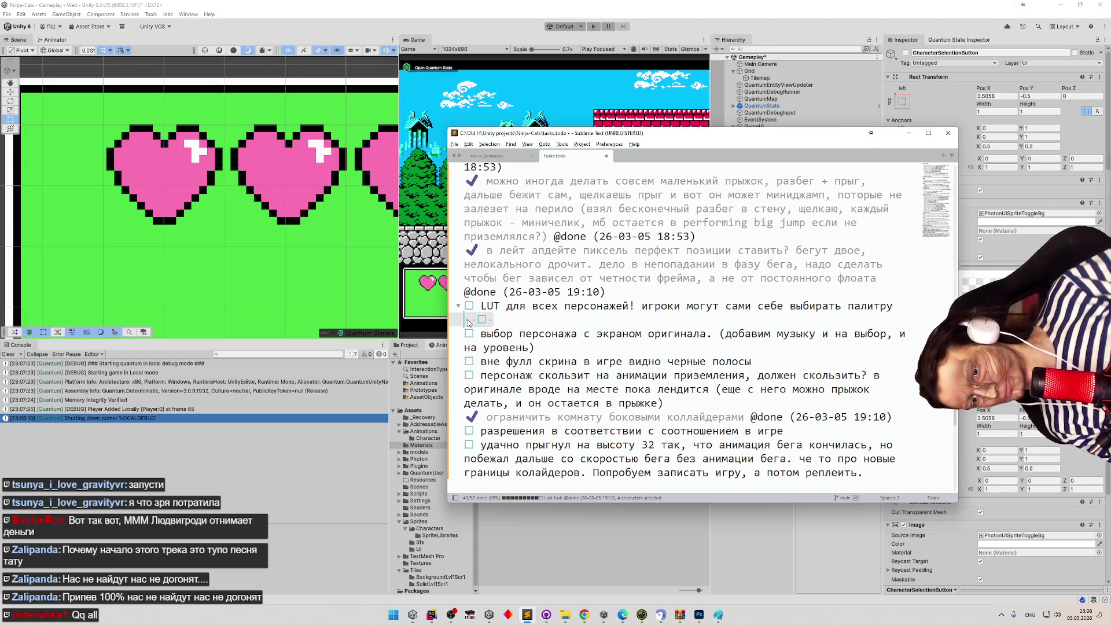
type("yf[jlbn")
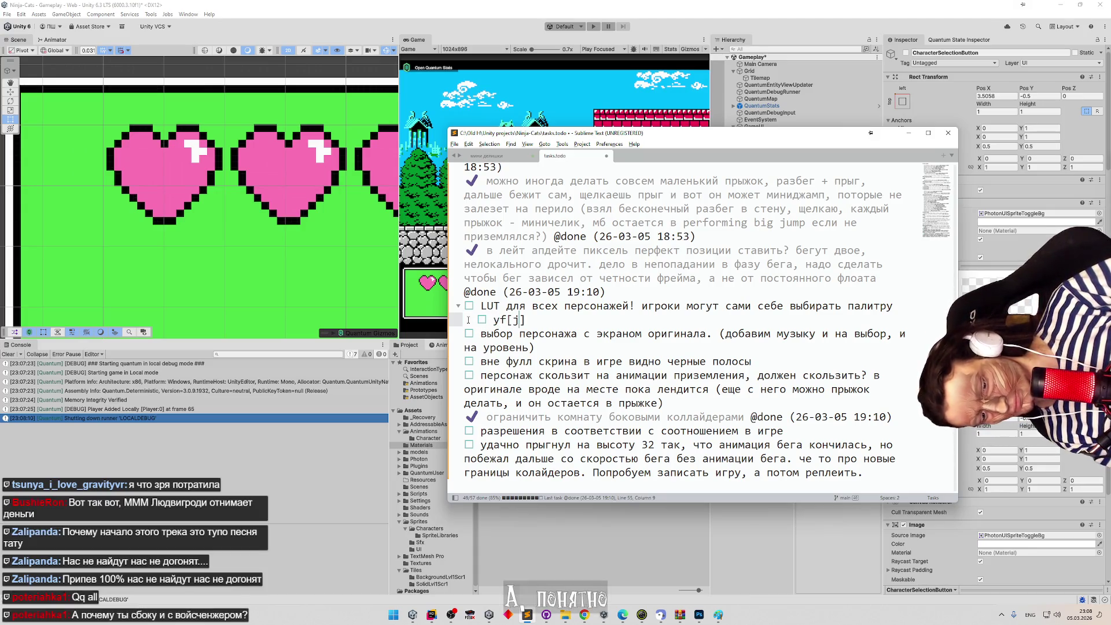
key("BackSpace")
key("BackSpace")
key("BackSpace")
key("alt+shift")
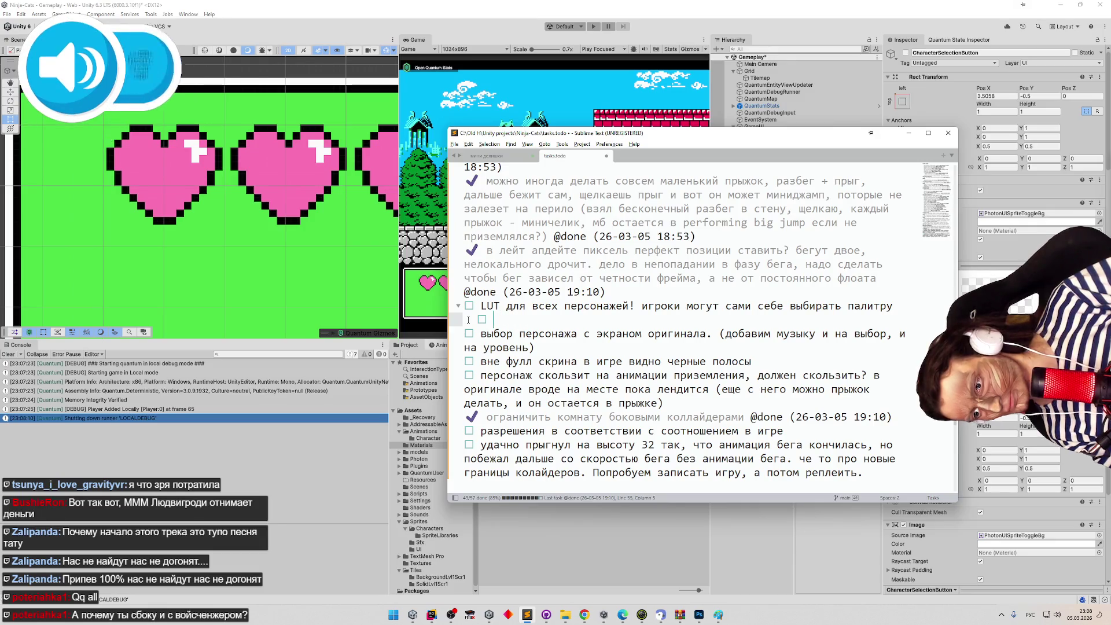
type("не может найти со")
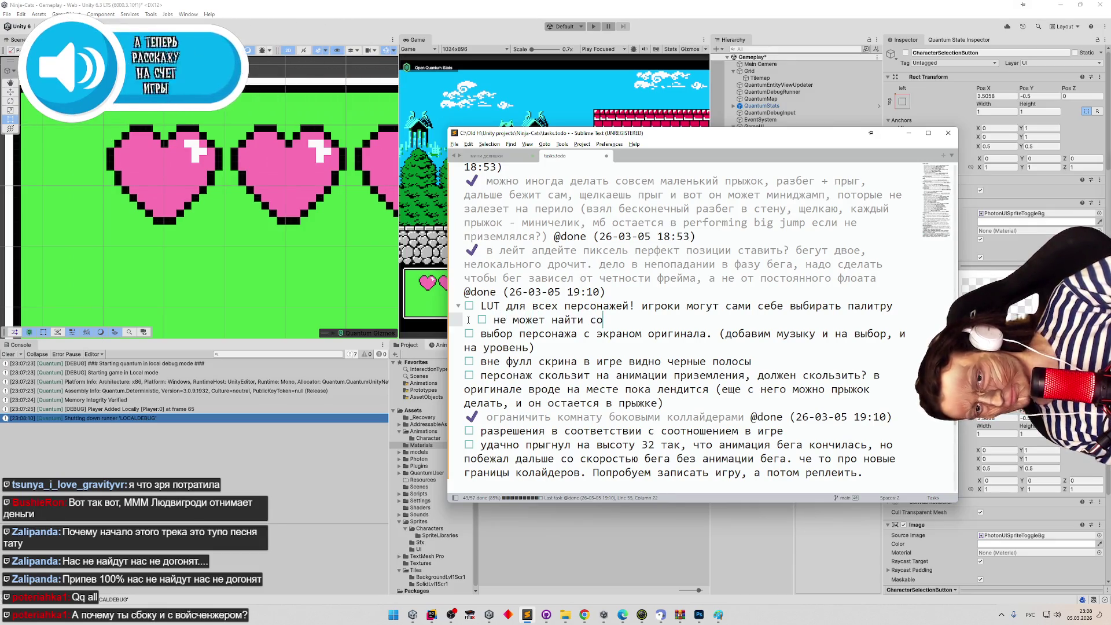
type("ответстви")
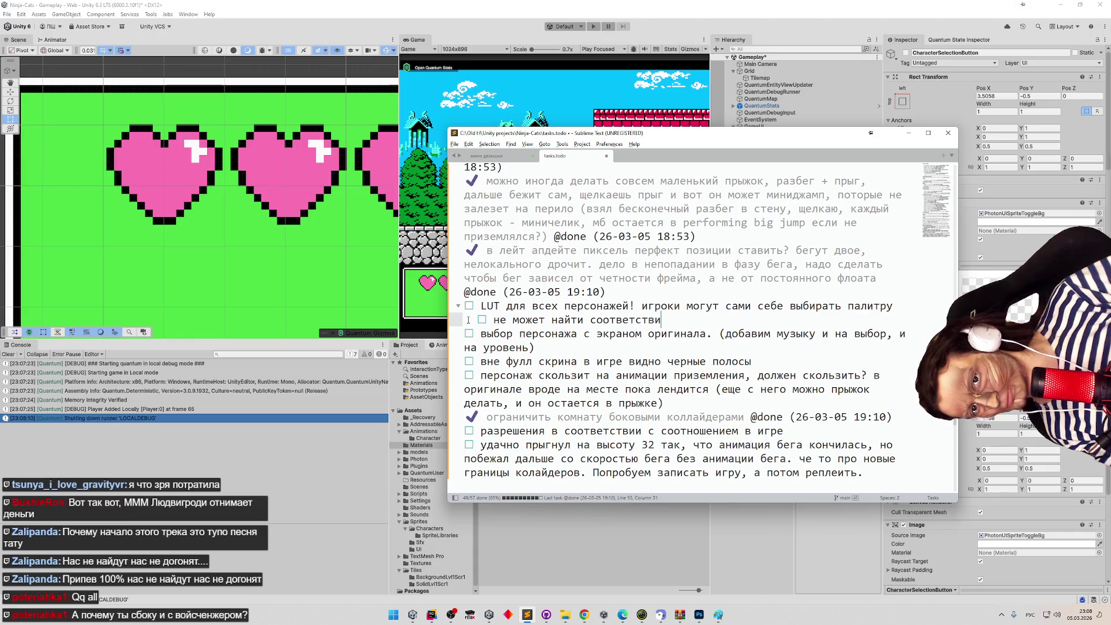
type("е")
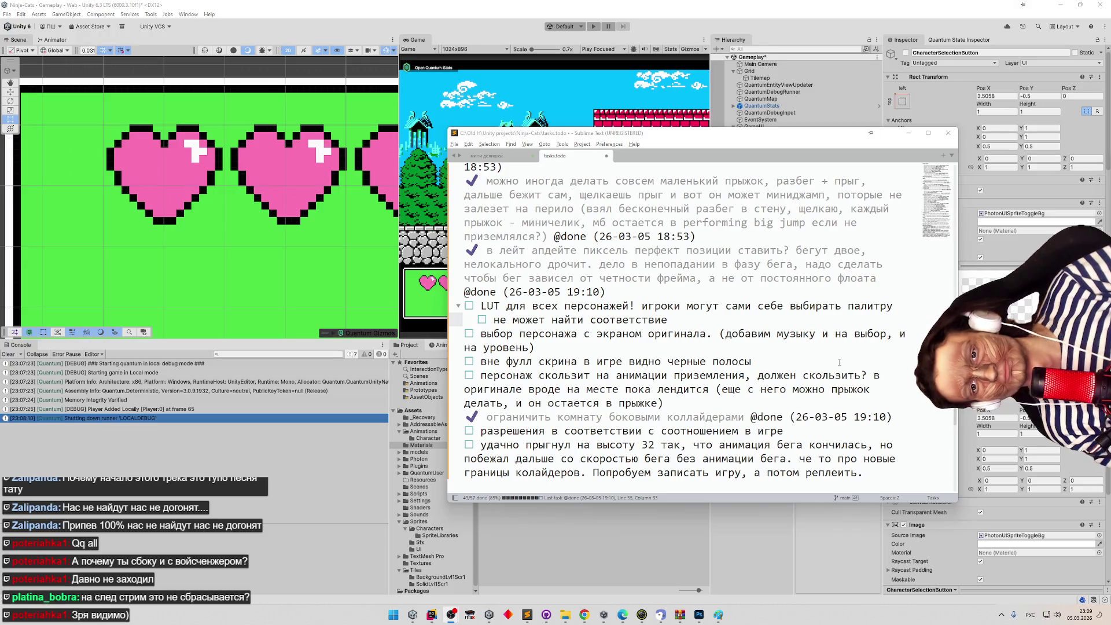
Append 'даже для оригинального цвета' to the sub-task and minimize Sublime Text.
left_click(674, 320)
type("даже для ориг")
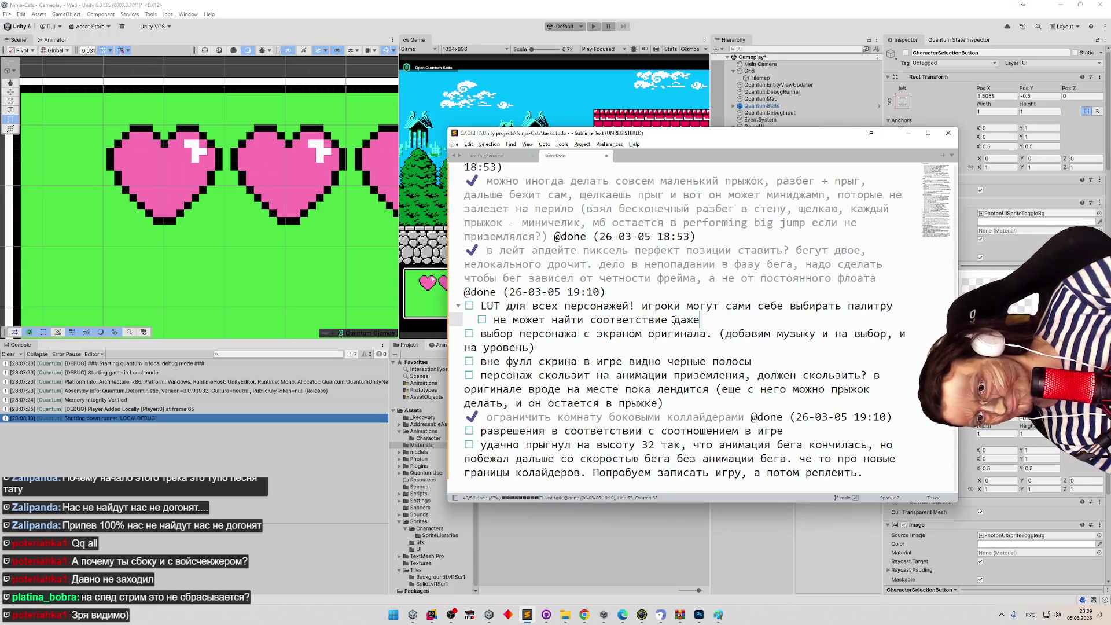
type("инального ц")
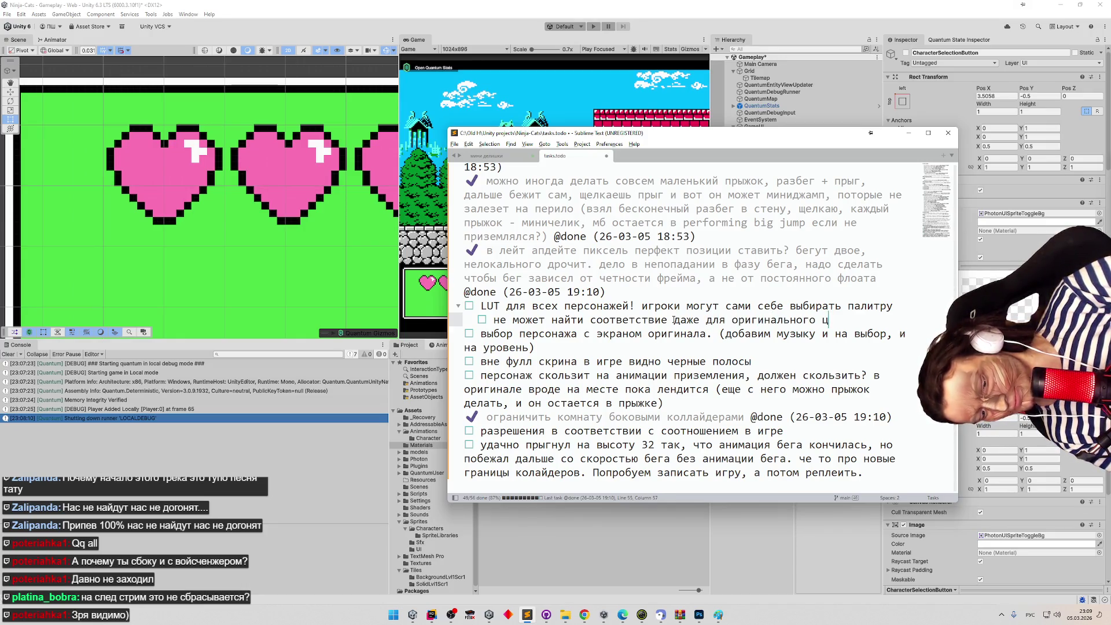
type("вета")
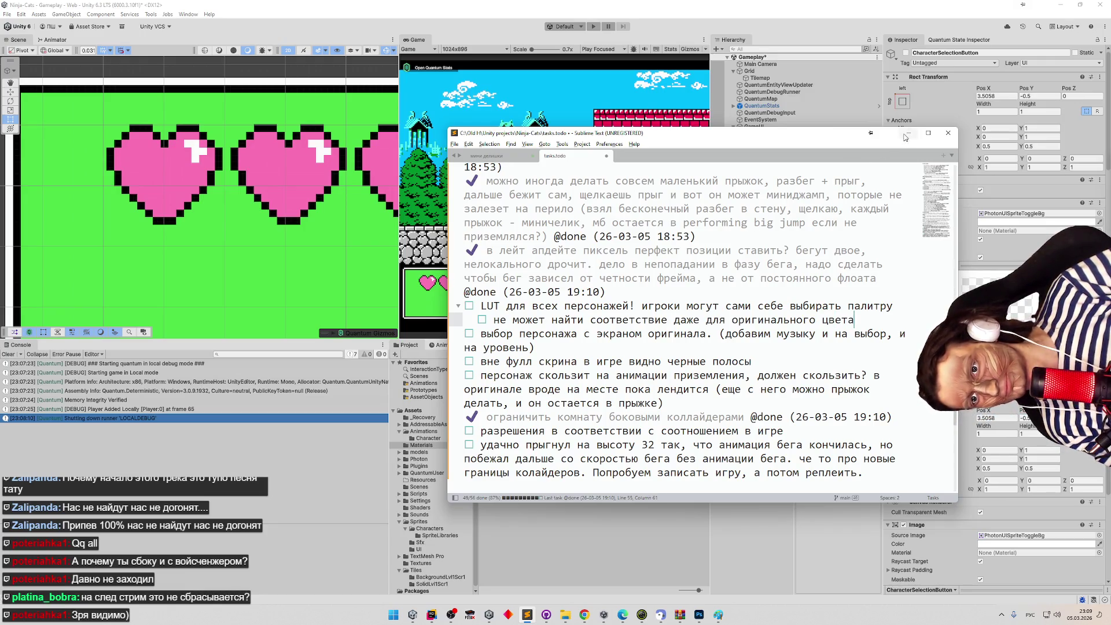
left_click(908, 132)
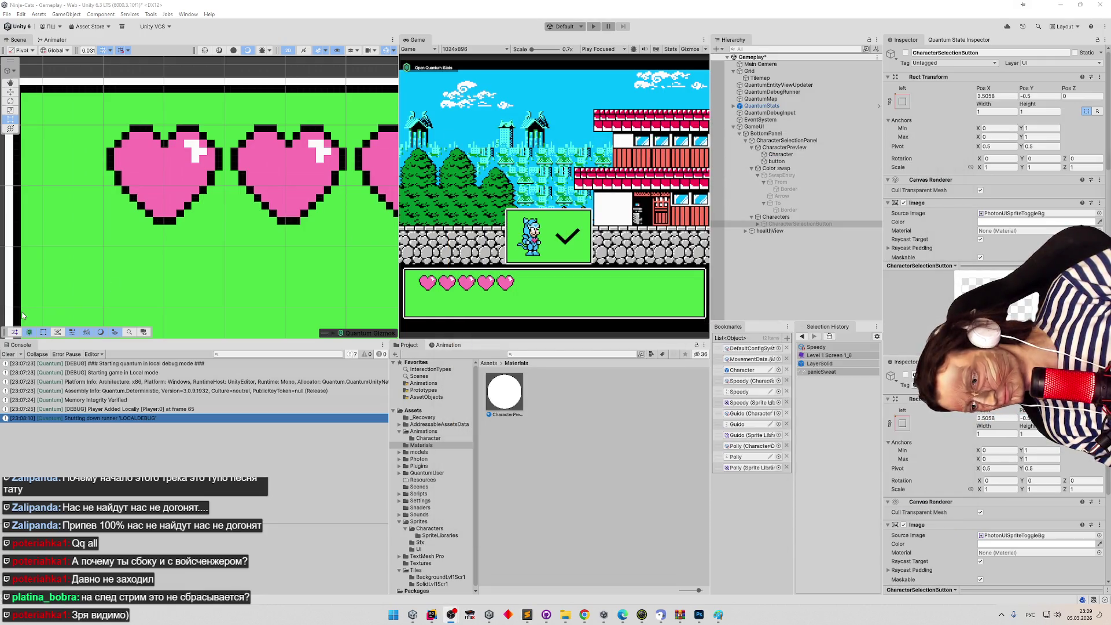
Clear the Console, inspect SwapEntry and its From swatch in the Hierarchy, then return to Rider.
left_click(8, 354)
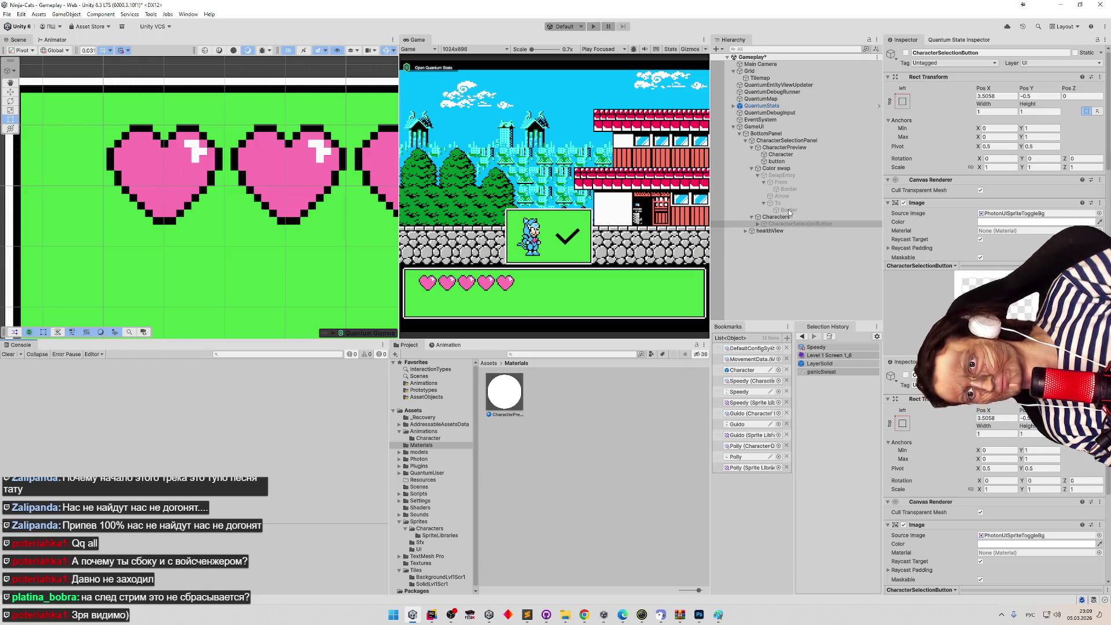
left_click(781, 175)
left_click(793, 181)
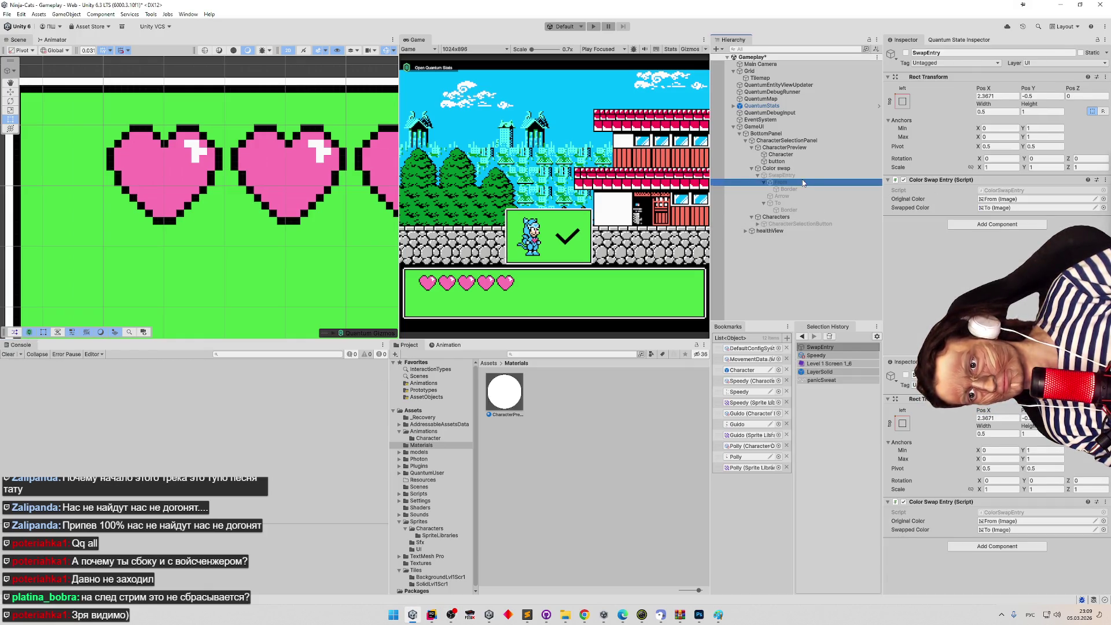
left_click(793, 175)
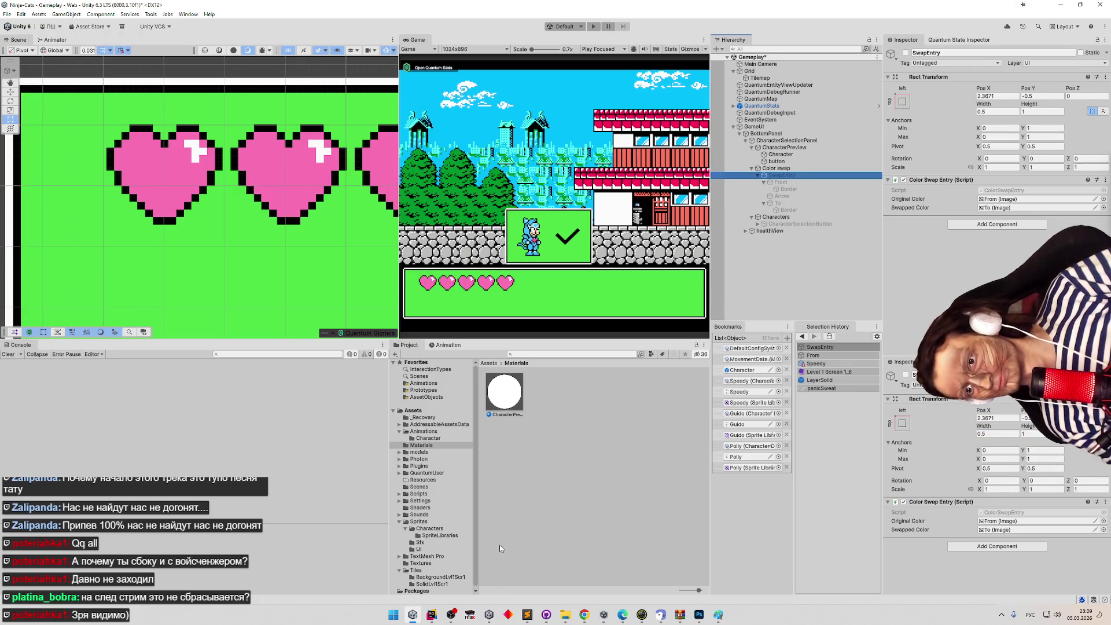
left_click(432, 615)
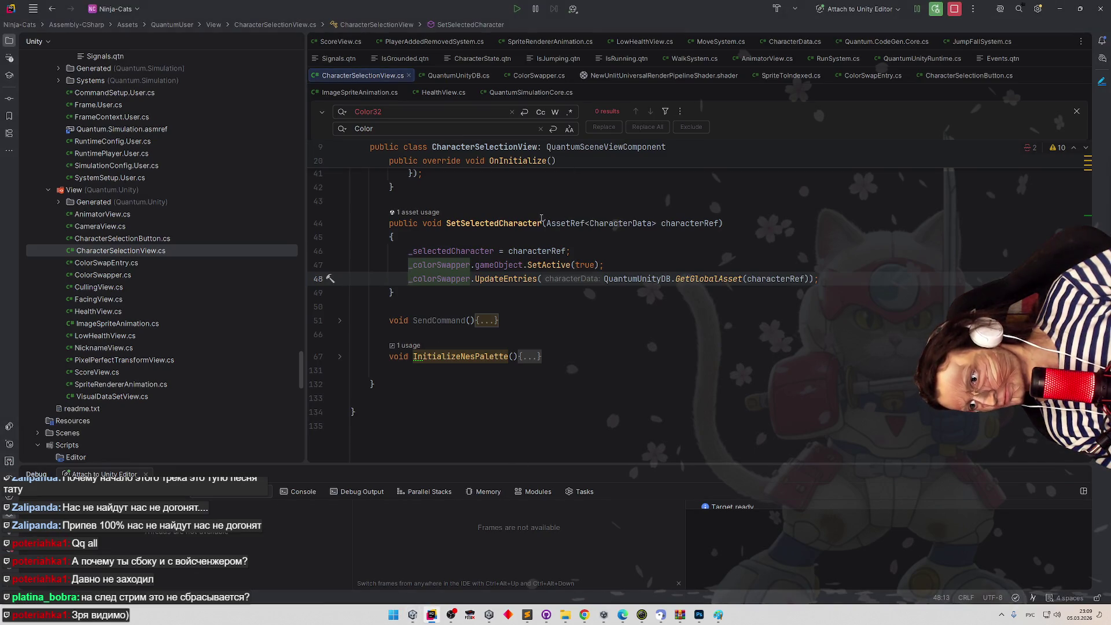
In ColorSwapper.cs, copy the UpdateTexture() call text.
scroll(541, 218, "up", 10)
left_click(539, 75)
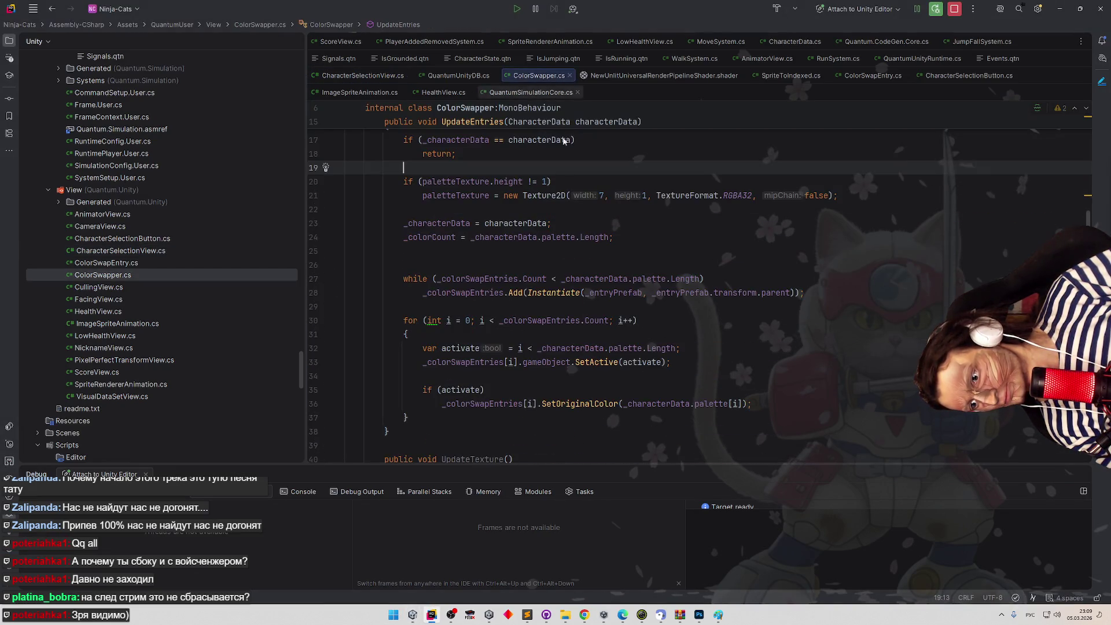
scroll(564, 141, "up", 2)
scroll(574, 255, "down", 3)
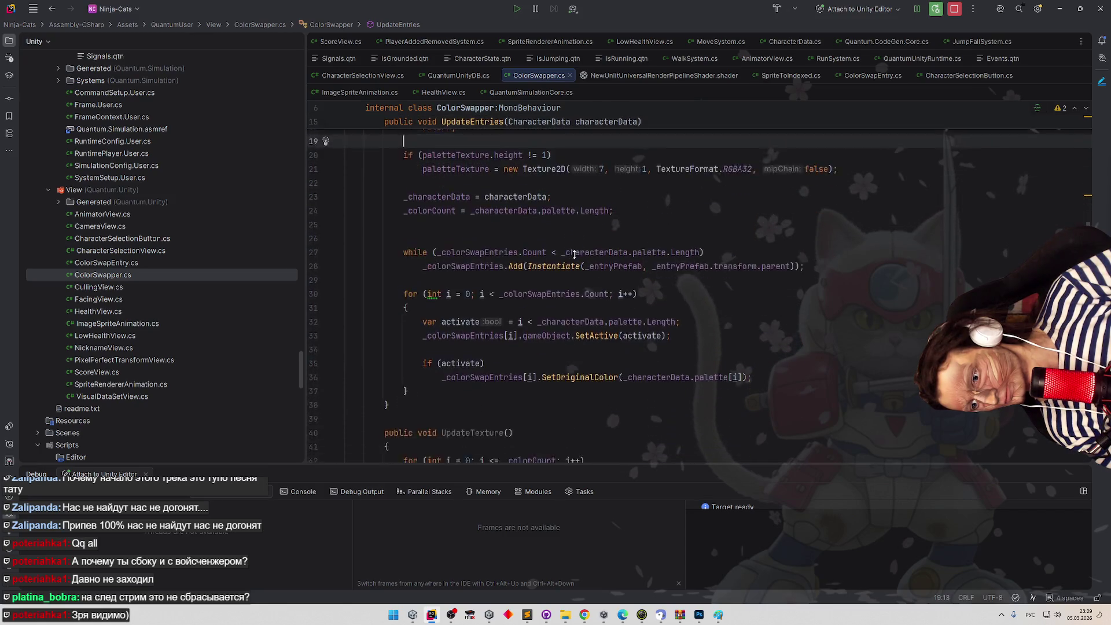
scroll(573, 255, "up", 3)
scroll(570, 252, "down", 6)
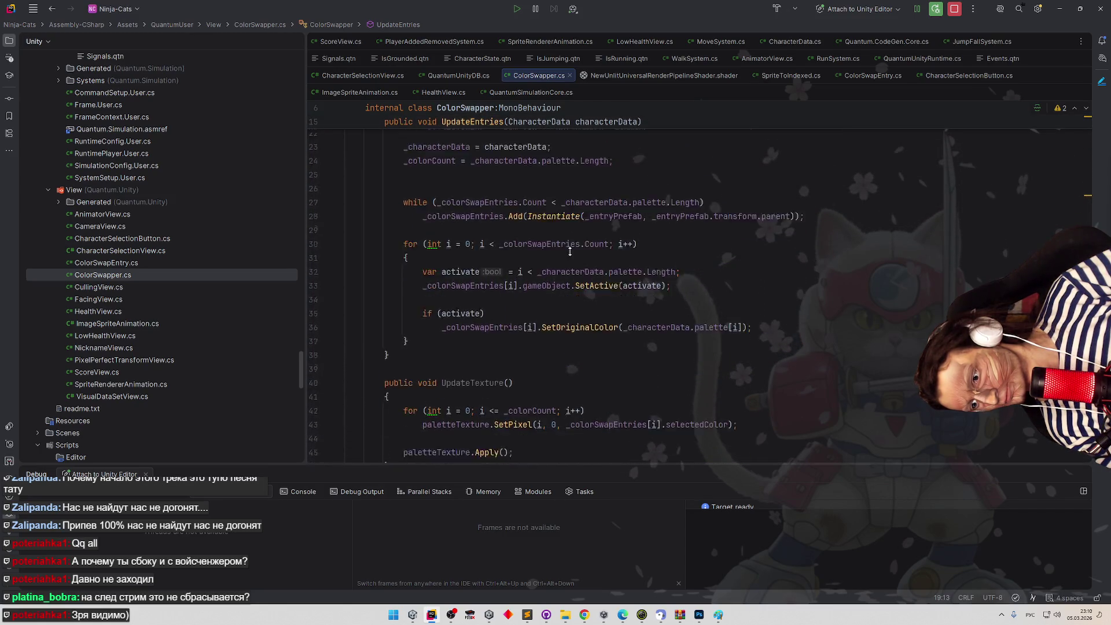
scroll(570, 251, "down", 3)
left_click_drag(442, 261, 514, 262)
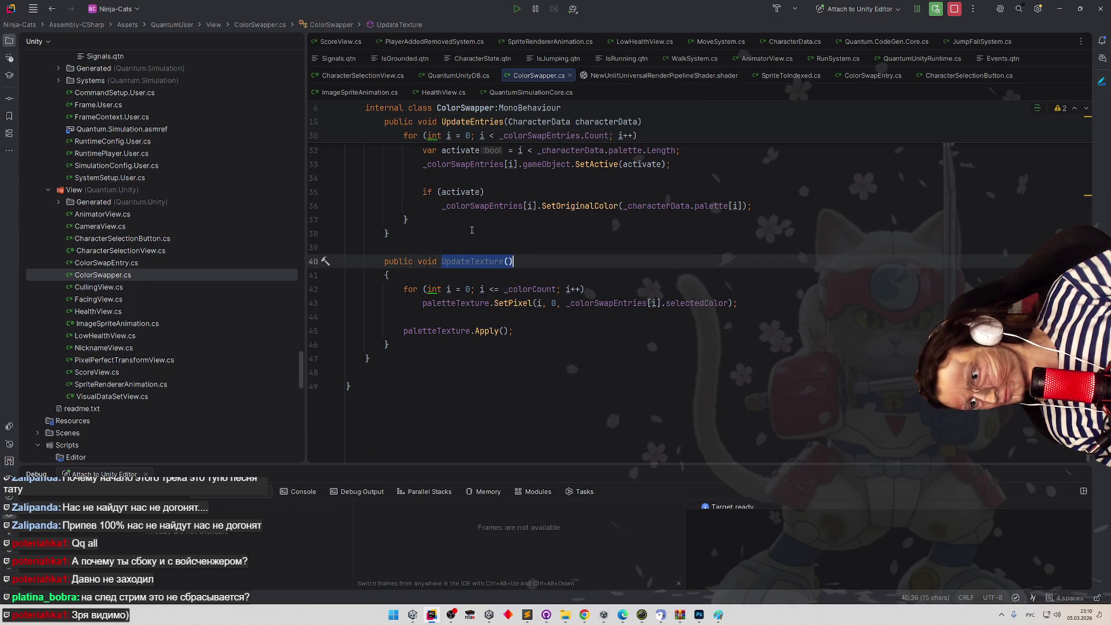
key("ctrl+c")
Add UpdateTexture(); after the for-loop in UpdateEntries and return to Unity.
left_click(472, 221)
key("Return")
key("Return")
key("ctrl+v")
type(";")
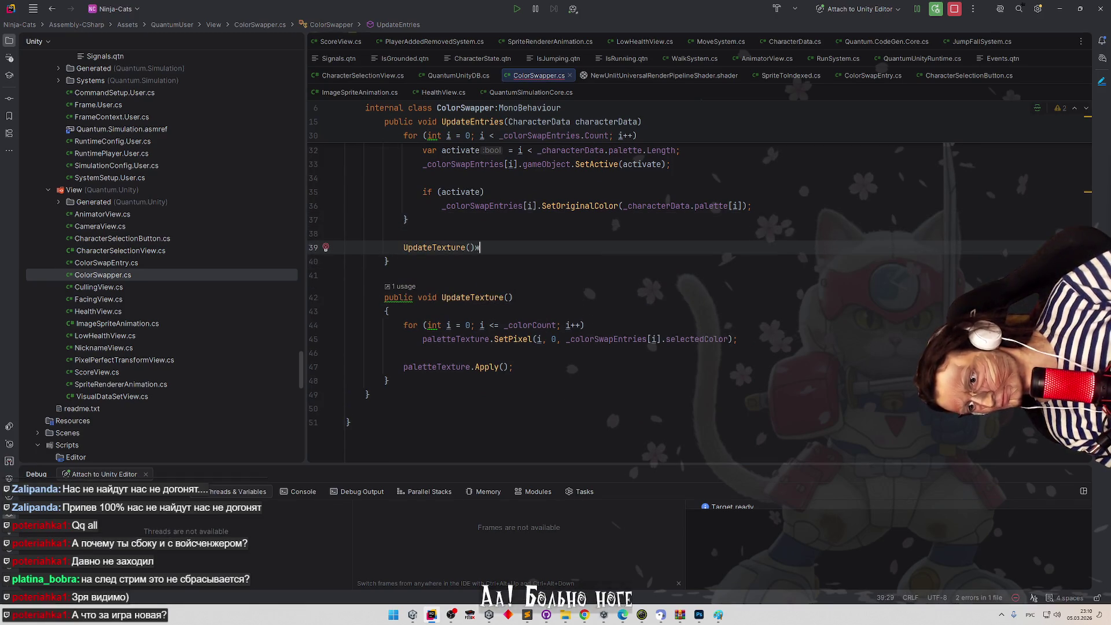
key("alt+shift")
key("BackSpace")
key("BackSpace")
type(";")
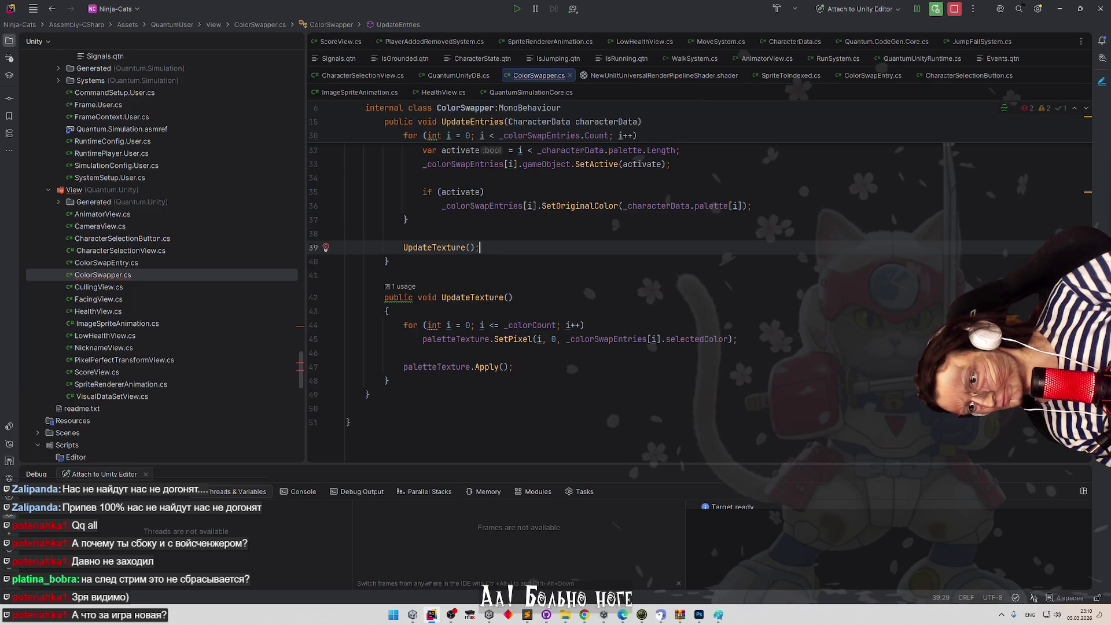
scroll(506, 260, "up", 4)
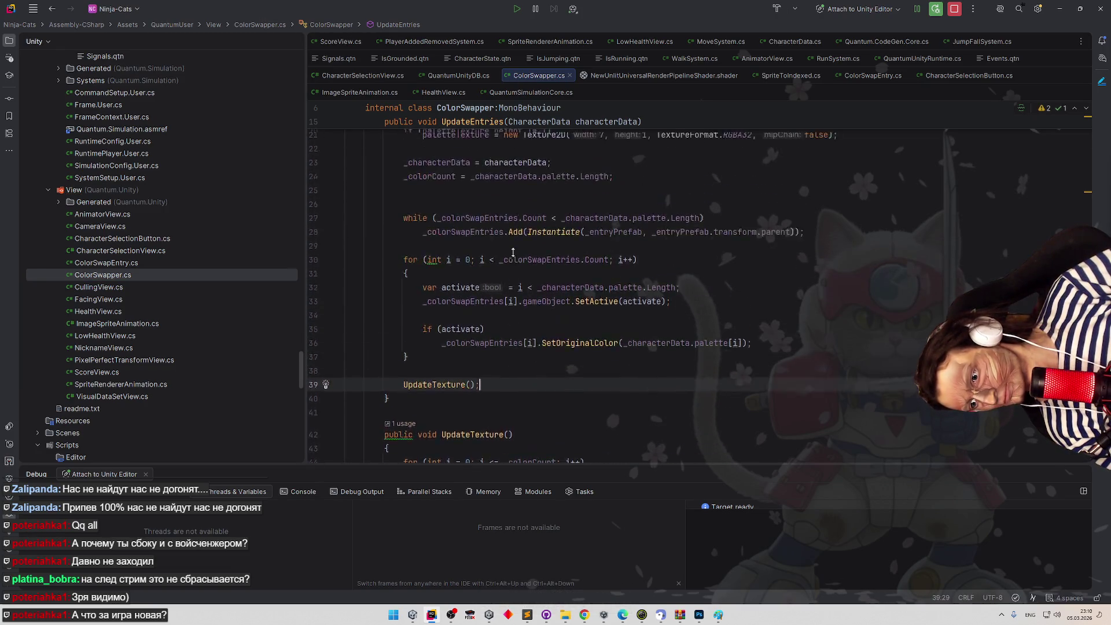
scroll(503, 287, "up", 5)
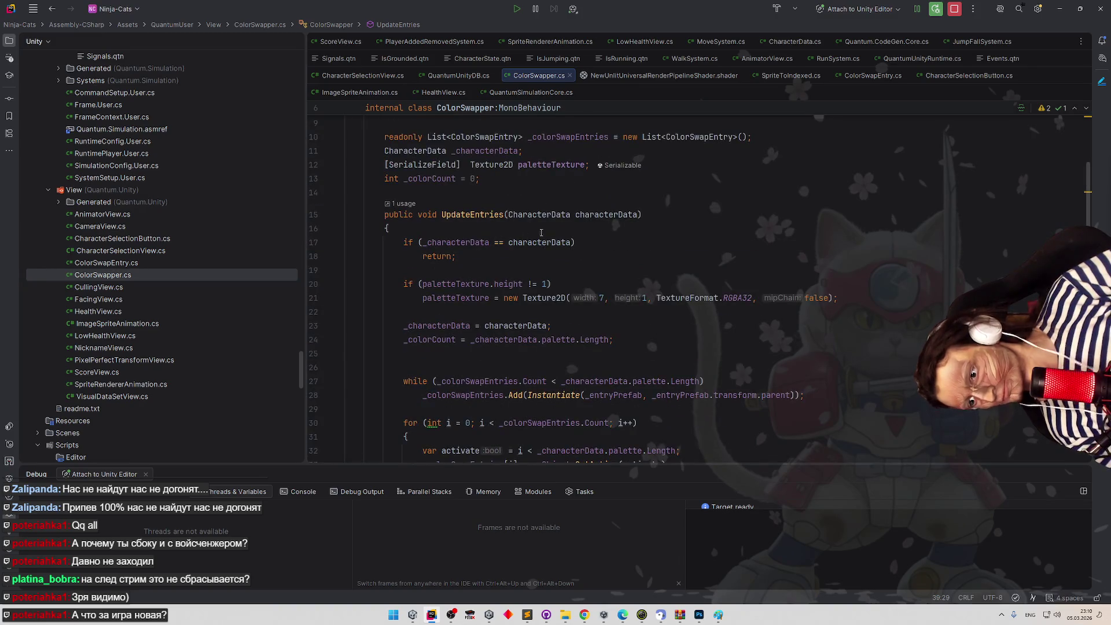
left_click(1060, 8)
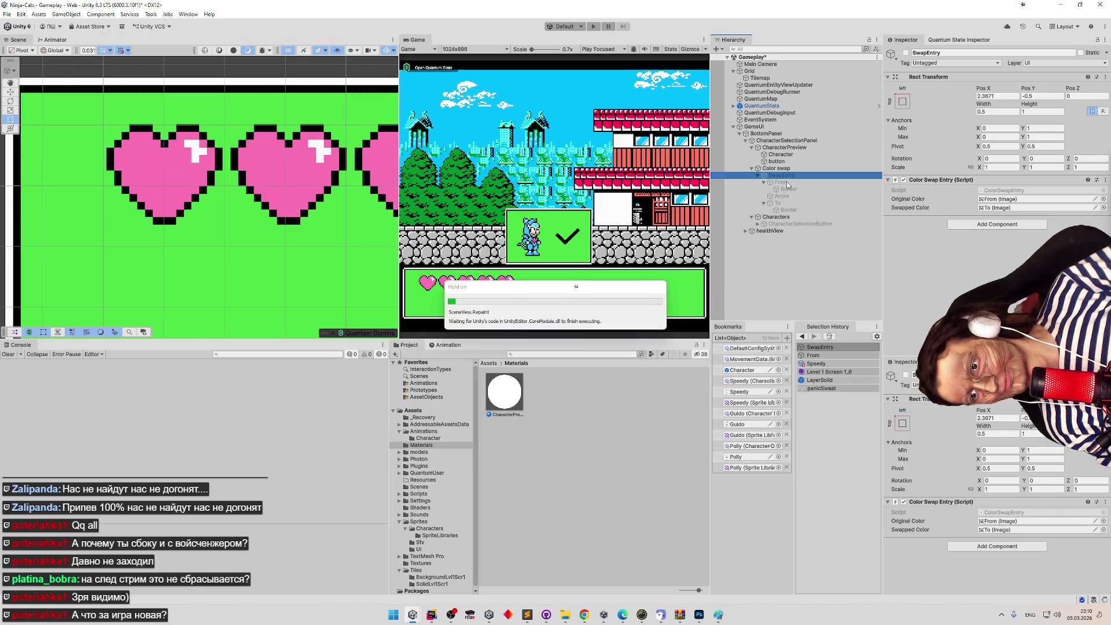
Inspect the From and To swatches and expand To's Button On Click settings.
left_click(787, 182)
left_click(786, 203)
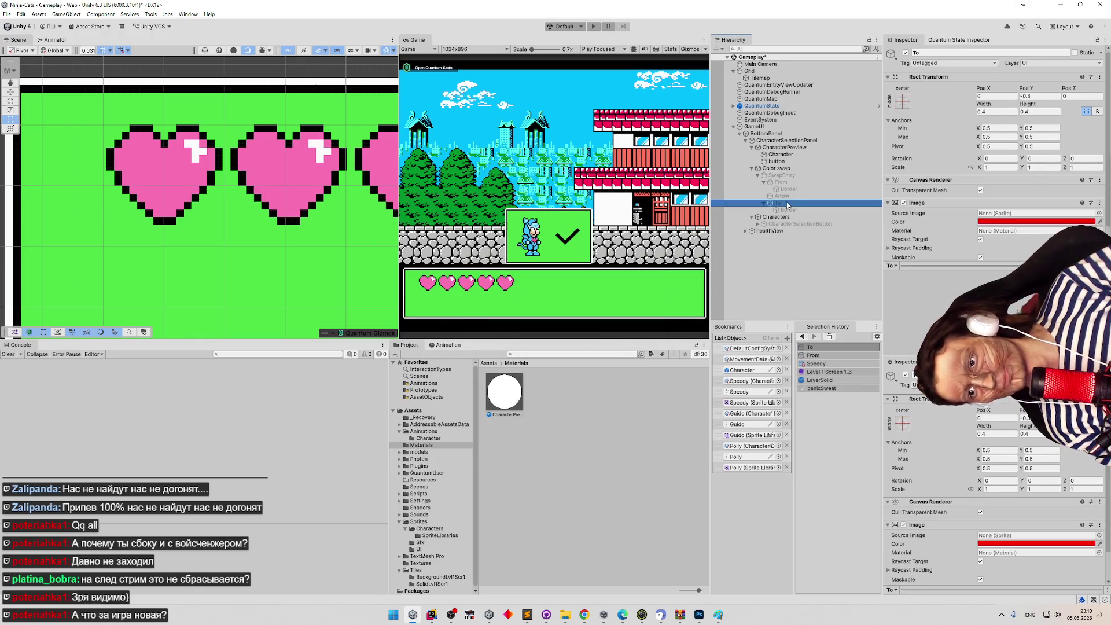
key("ctrl+z")
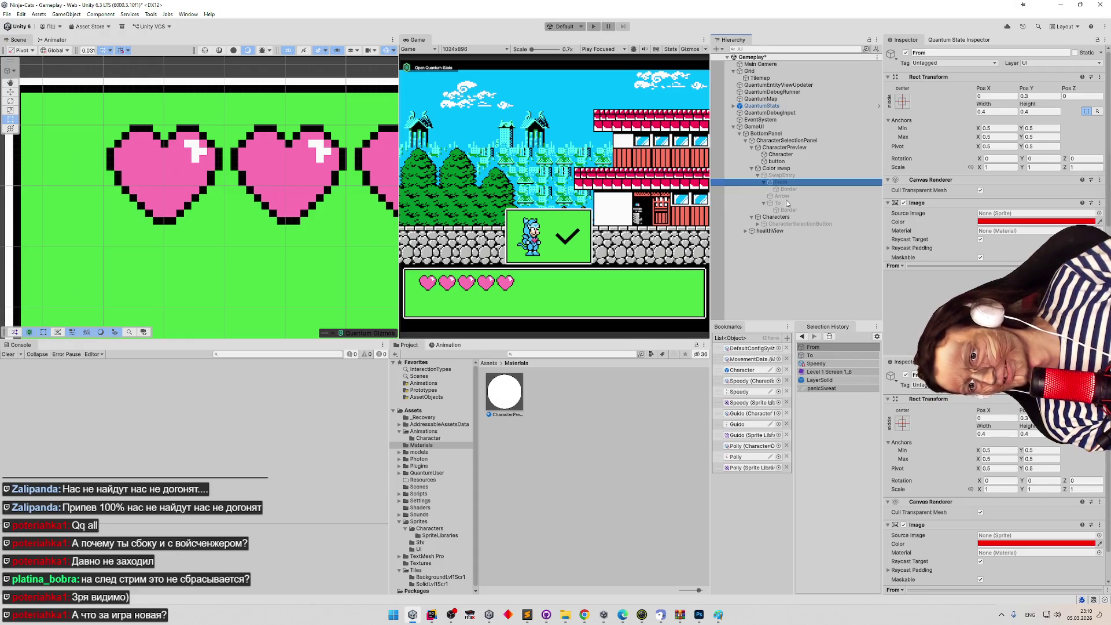
left_click(786, 203)
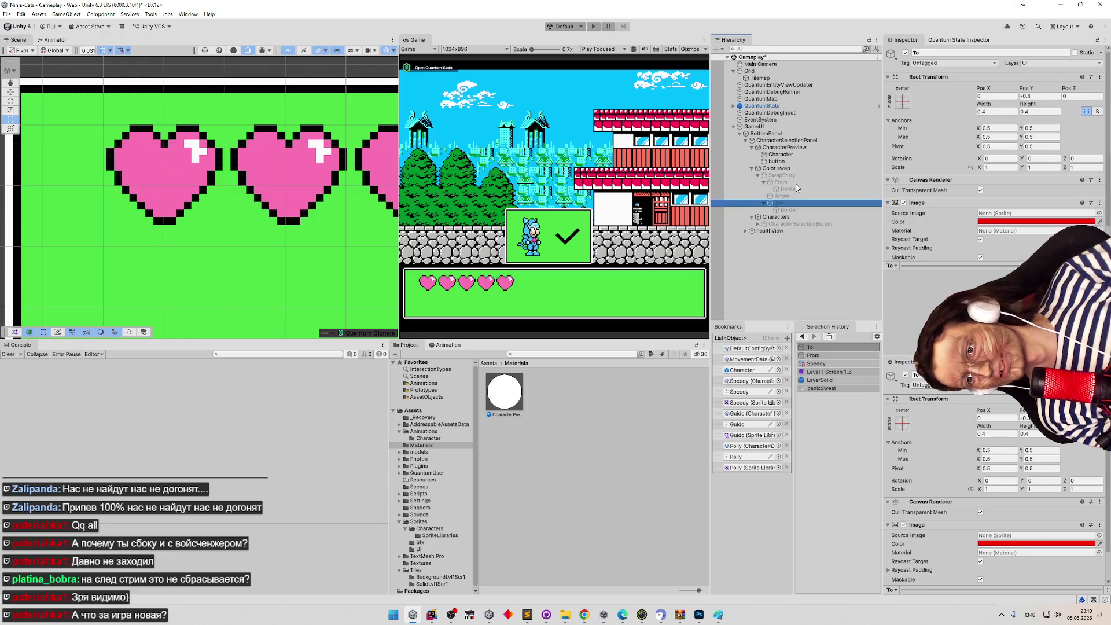
scroll(920, 196, "down", 2)
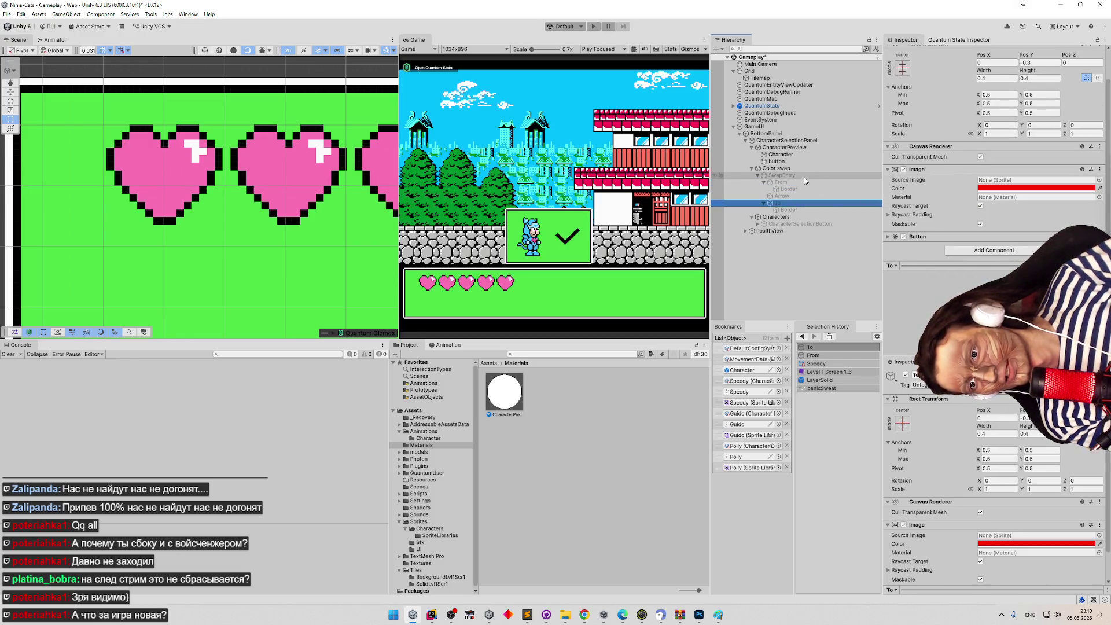
left_click(890, 237)
scroll(1047, 237, "down", 5)
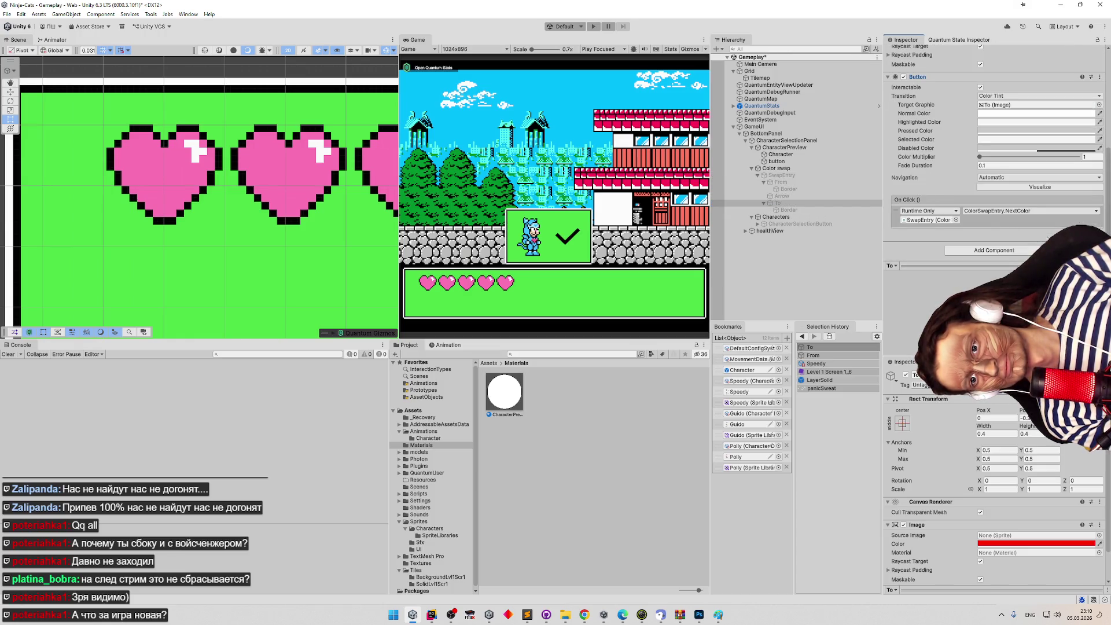
Follow the click target to SwapEntry and open its ColorSwapEntry script in Rider.
left_click(924, 220)
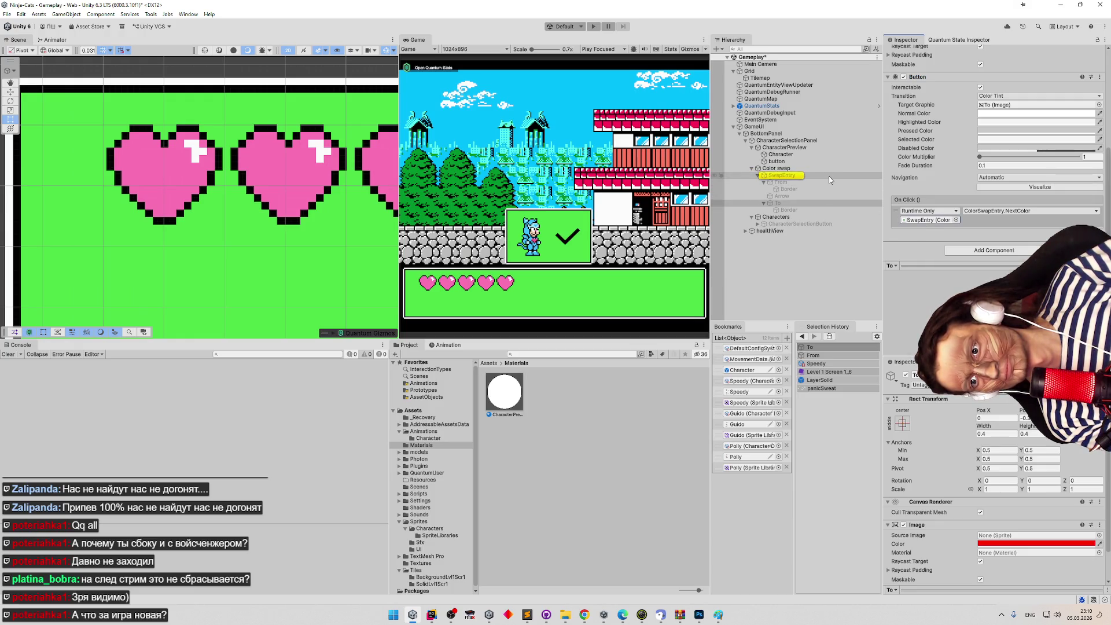
left_click(829, 175)
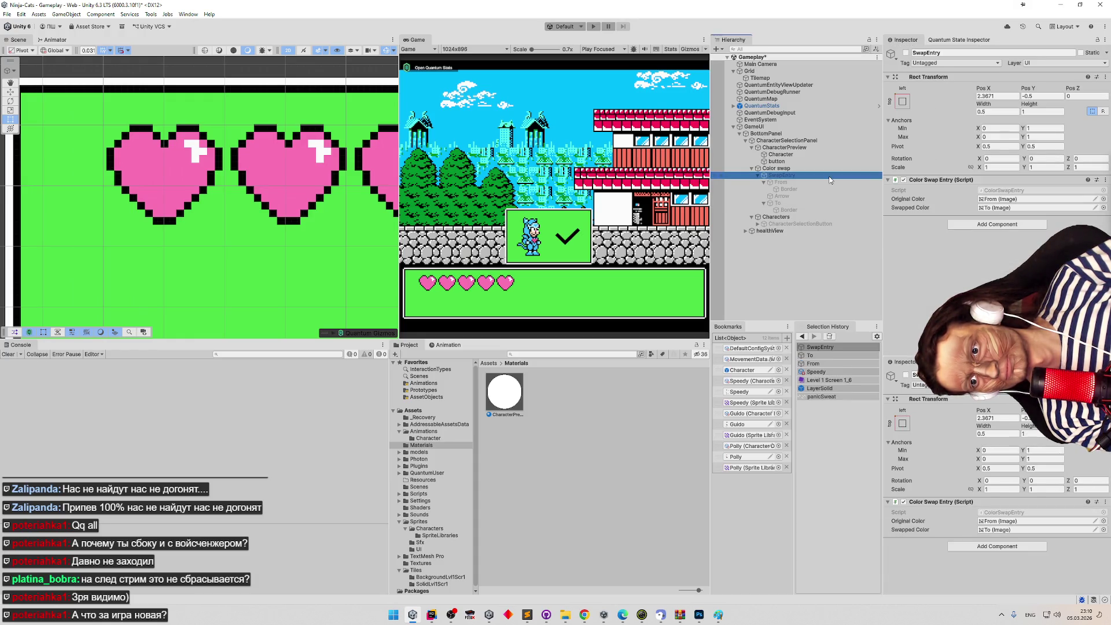
double_click(1004, 190)
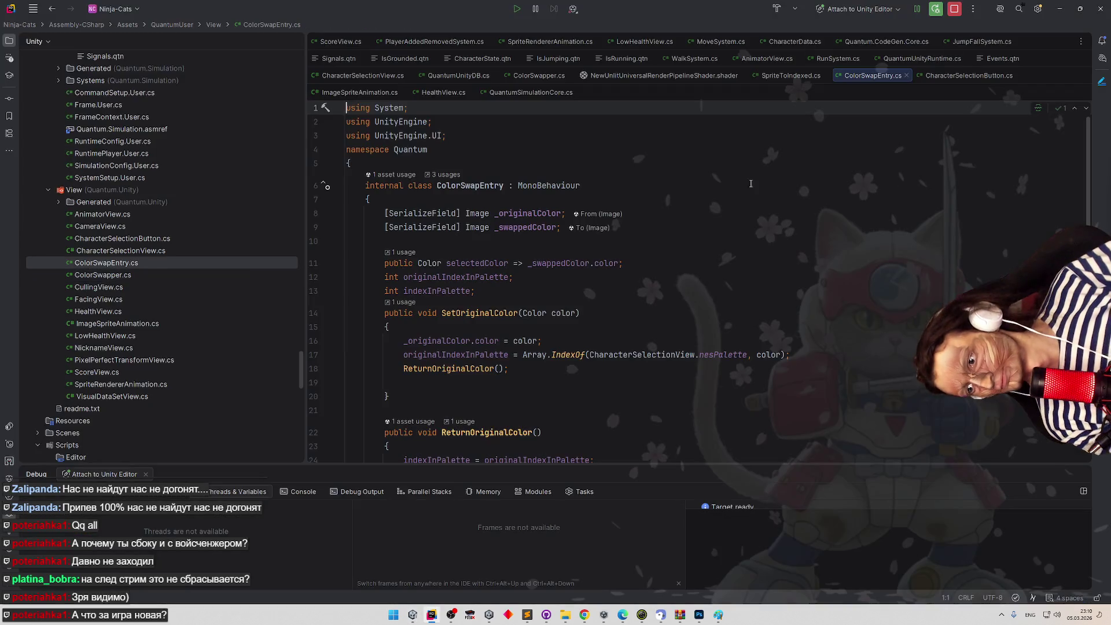
left_click(689, 229)
scroll(699, 231, "down", 1)
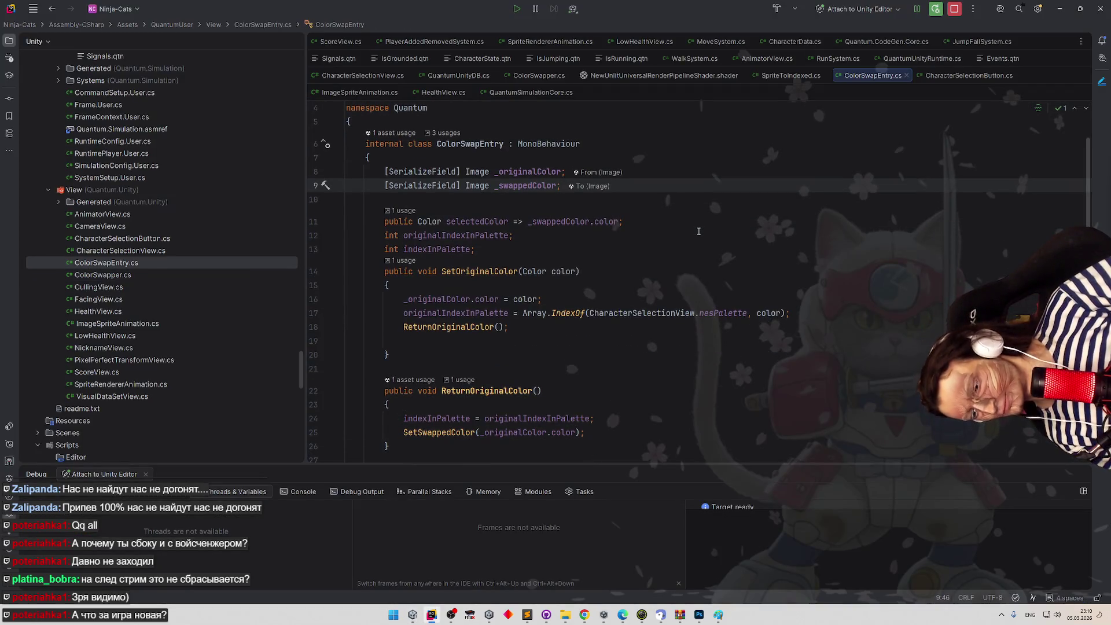
scroll(687, 230, "down", 2)
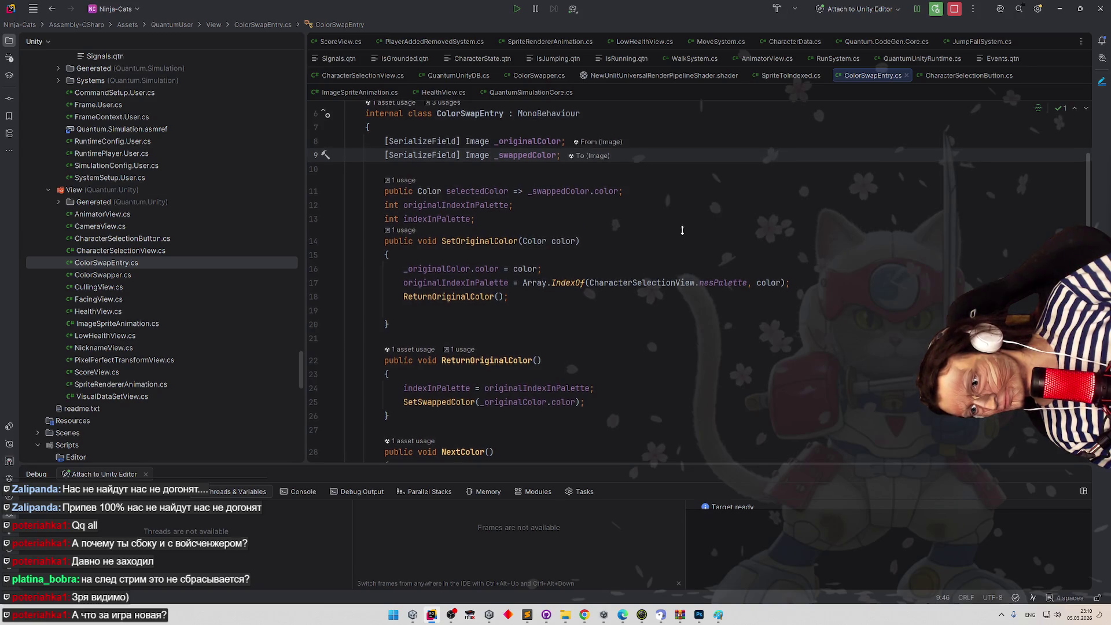
scroll(681, 236, "down", 4)
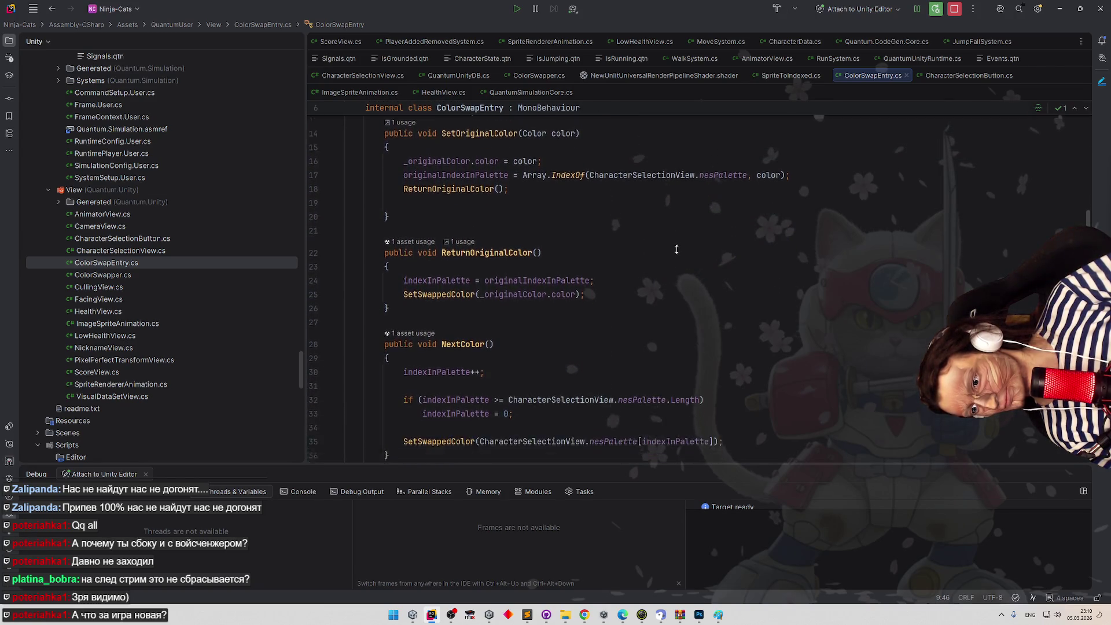
left_click(1060, 8)
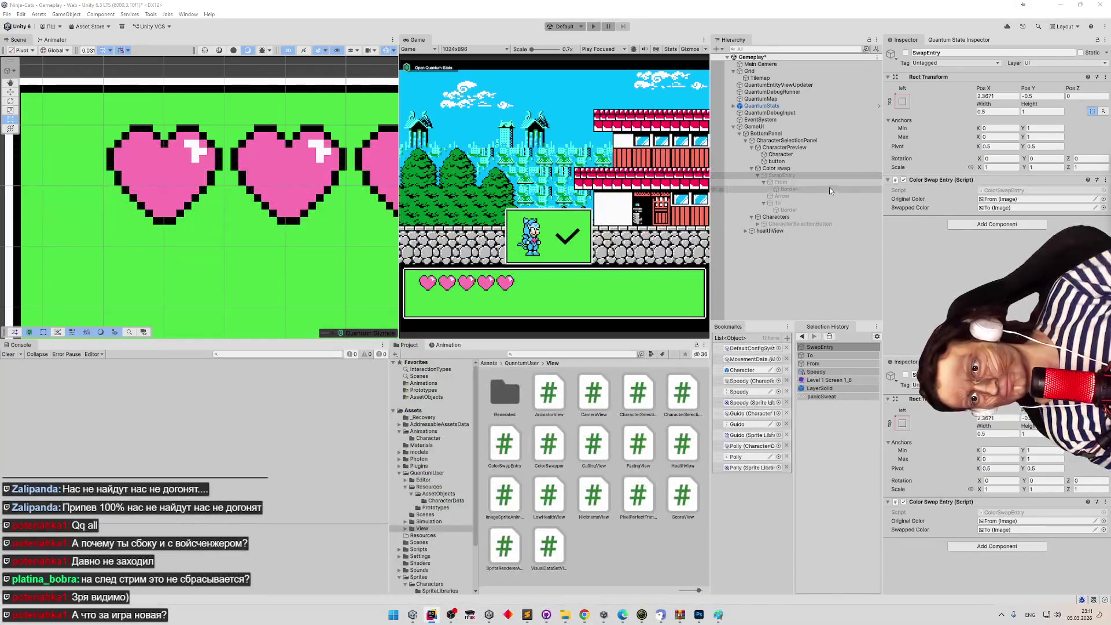
Compare the On Click handlers of the From, Arrow and To buttons.
left_click(795, 182)
scroll(926, 197, "down", 3)
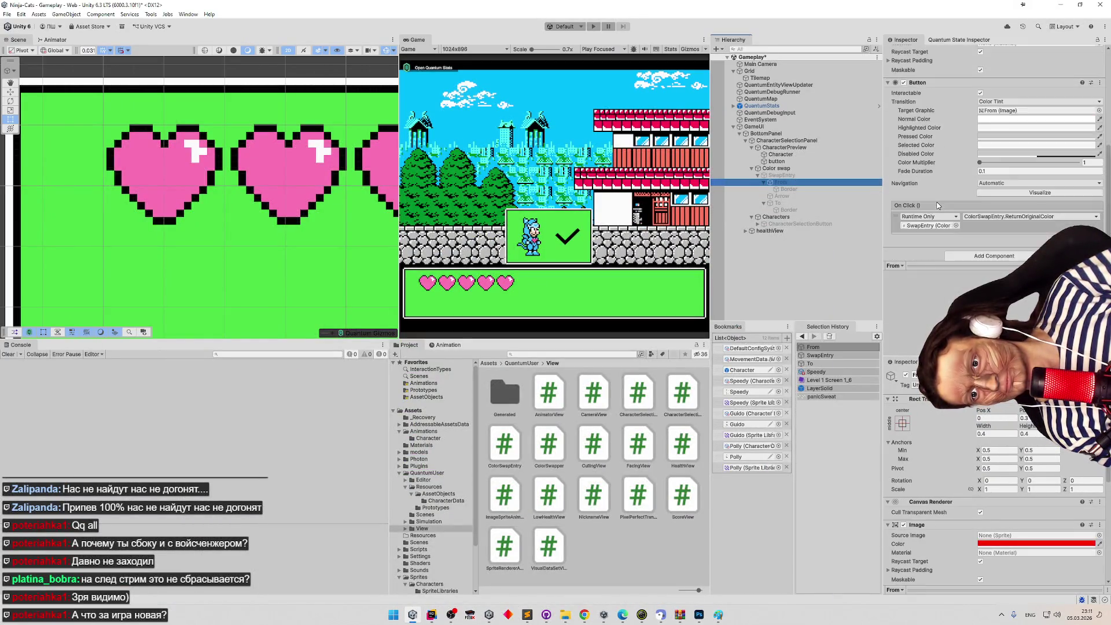
left_click(793, 204)
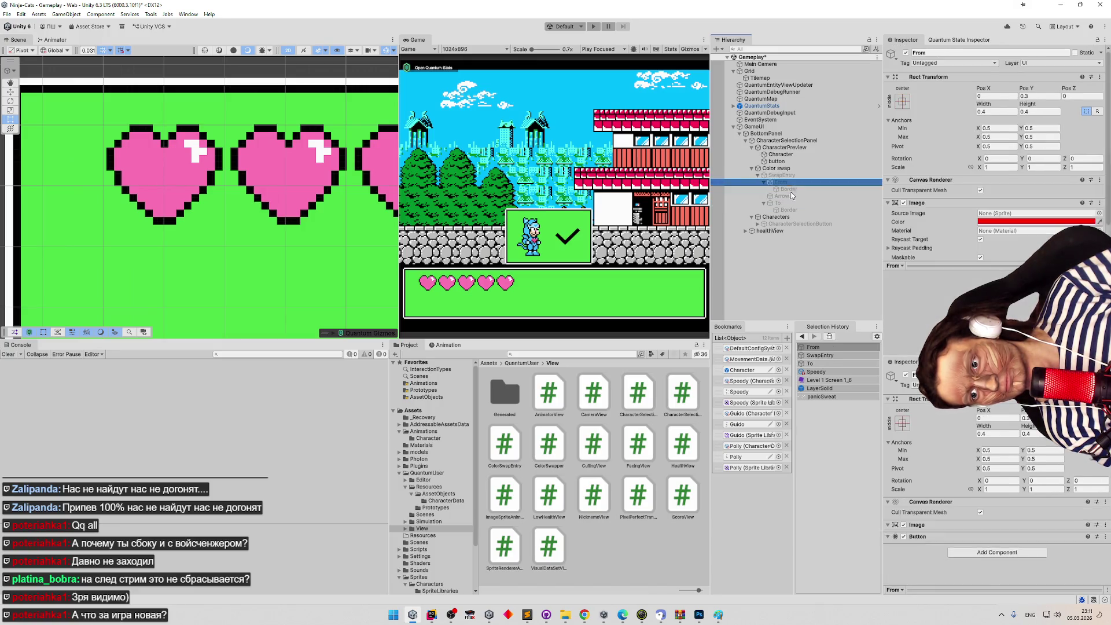
scroll(962, 200, "down", 4)
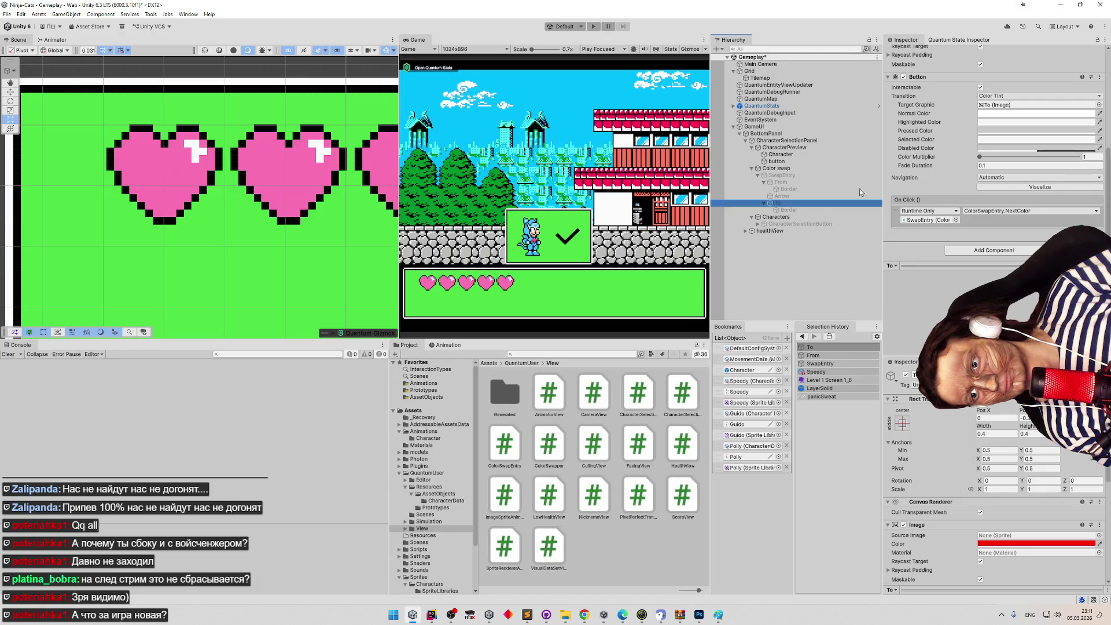
left_click(799, 182)
left_click(799, 196)
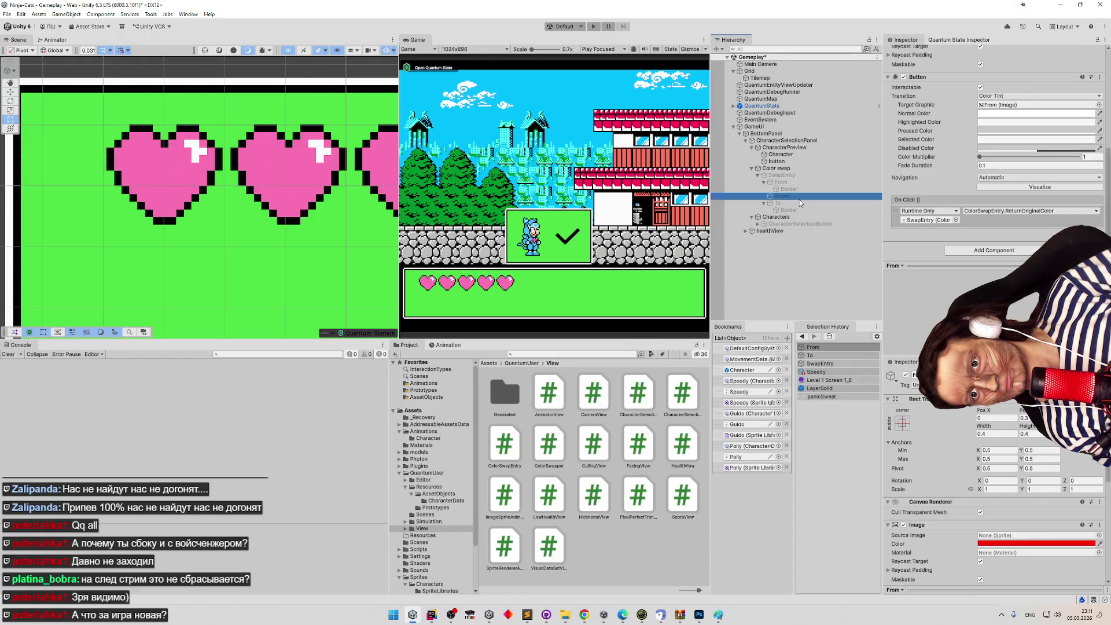
left_click(800, 202)
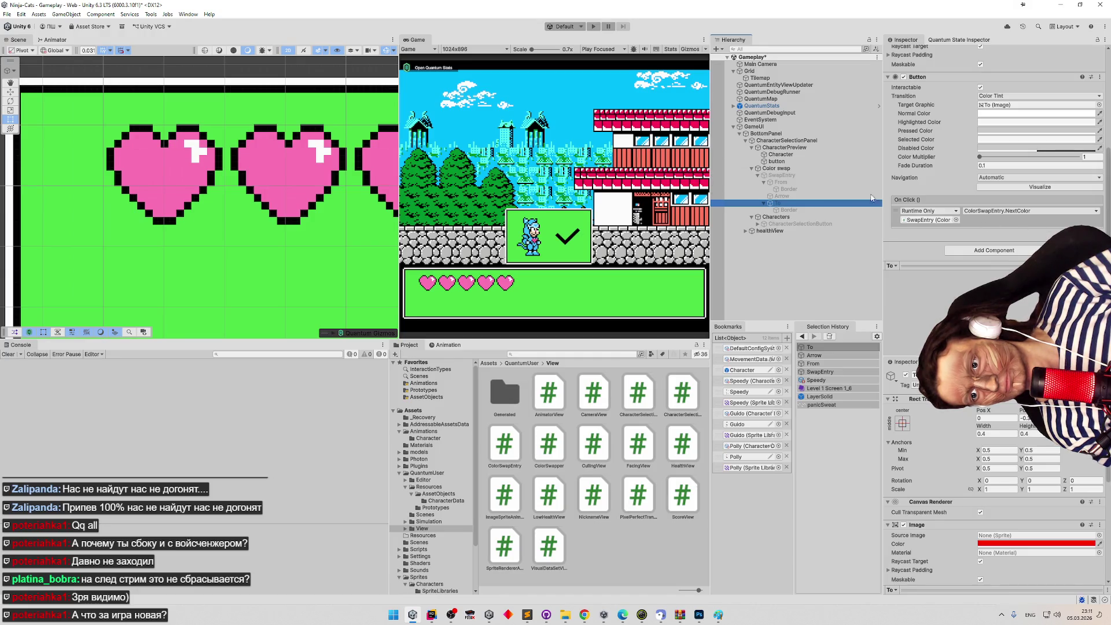
Inspect SwapEntry's color swap component, then bring ColorSwapEntry.cs back in Rider.
left_click(857, 174)
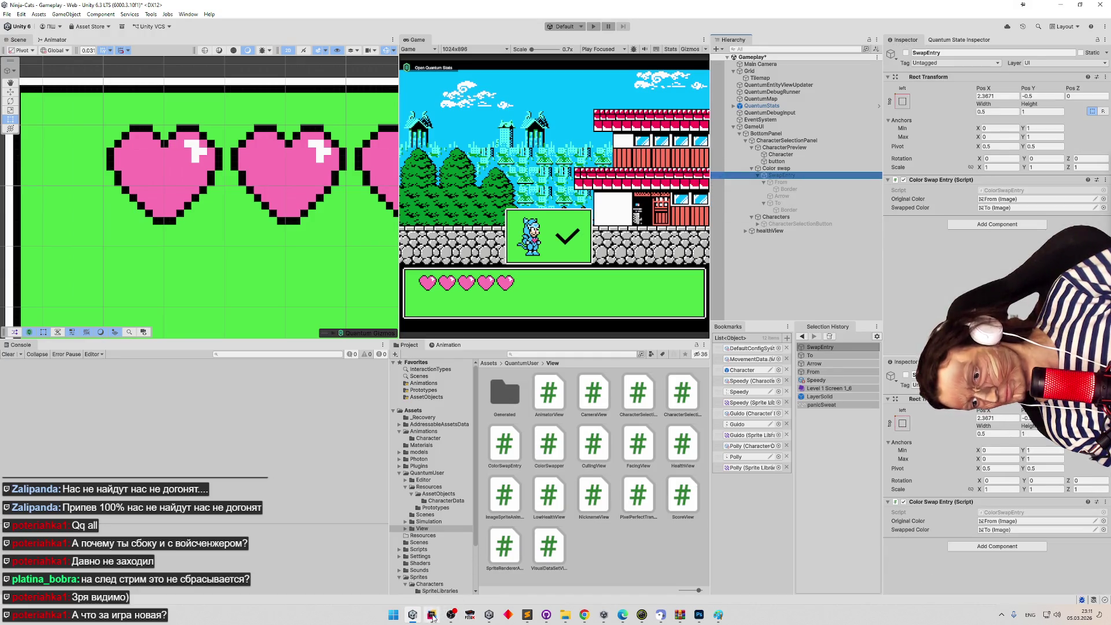
left_click(433, 617)
scroll(602, 245, "up", 5)
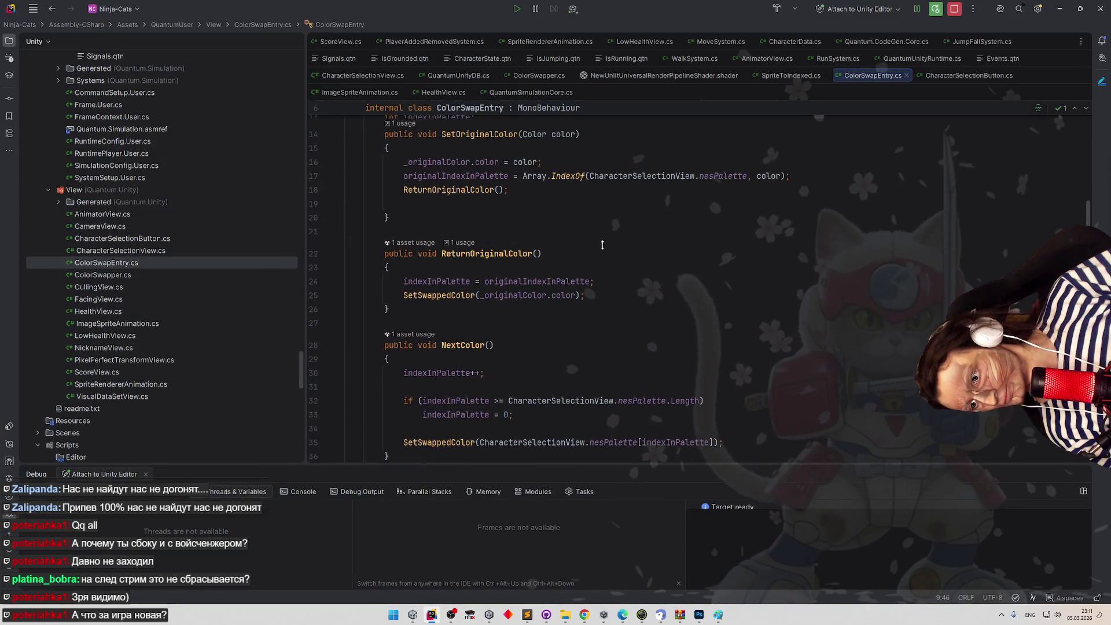
Start an if statement at the top of ReturnOriginalColor with indexInPalette as its left operand.
left_click(532, 290)
key("Return")
key("Return")
key("Up")
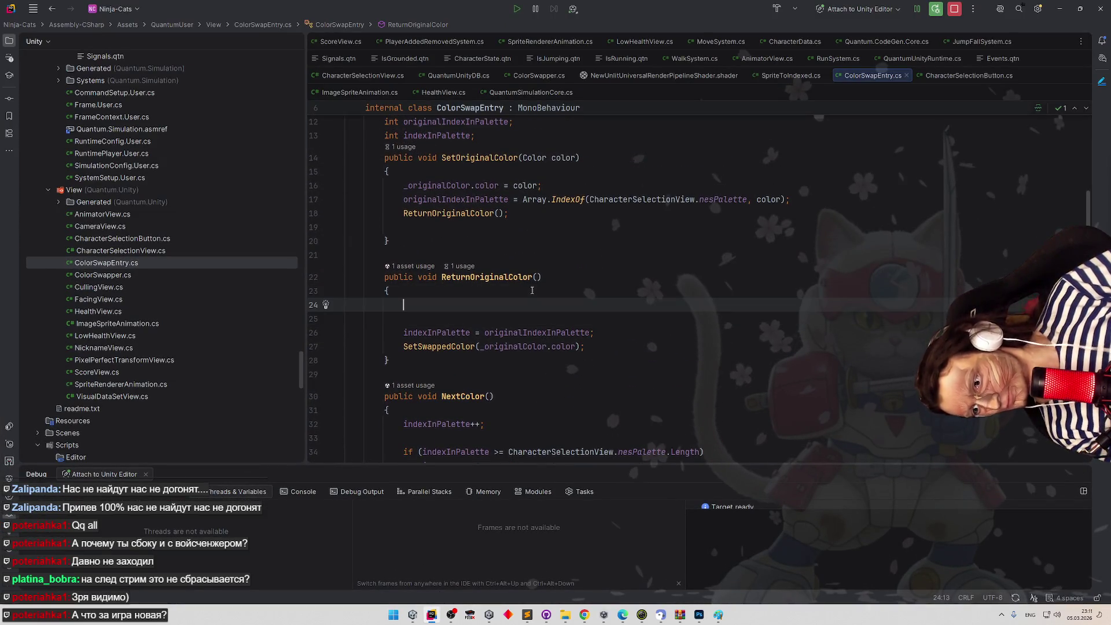
type("if ()")
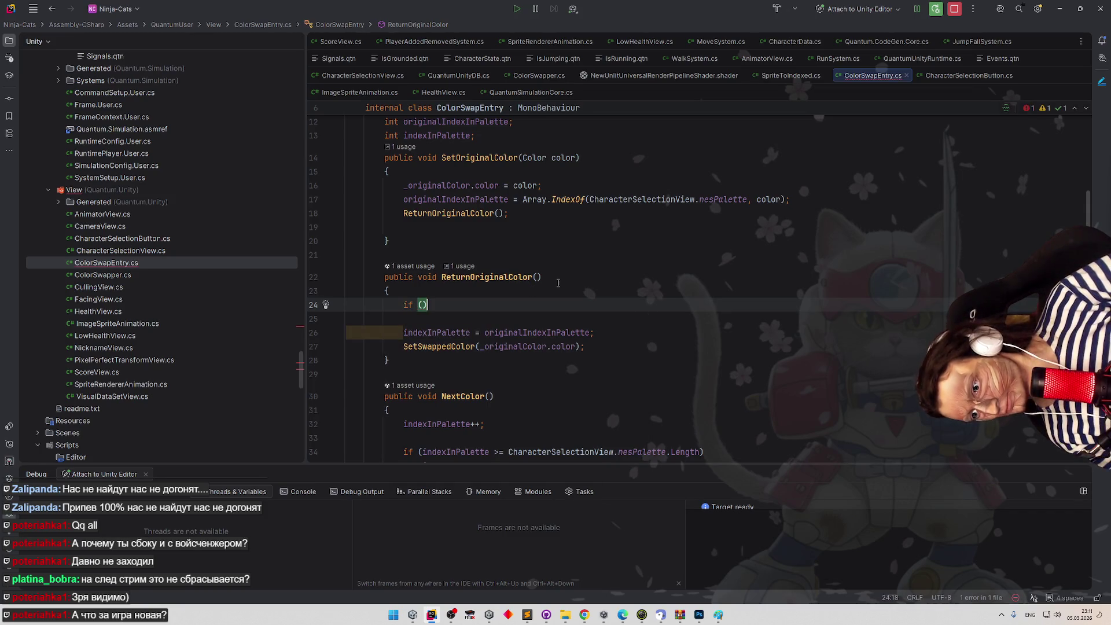
scroll(558, 283, "up", 1)
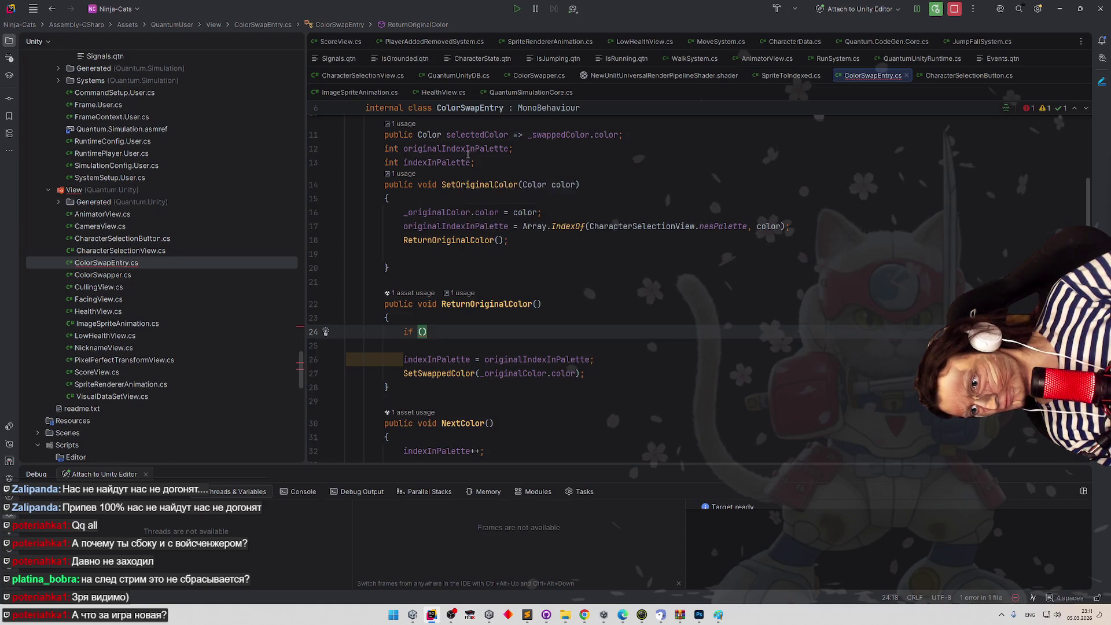
double_click(467, 149)
double_click(437, 162)
key("ctrl+c")
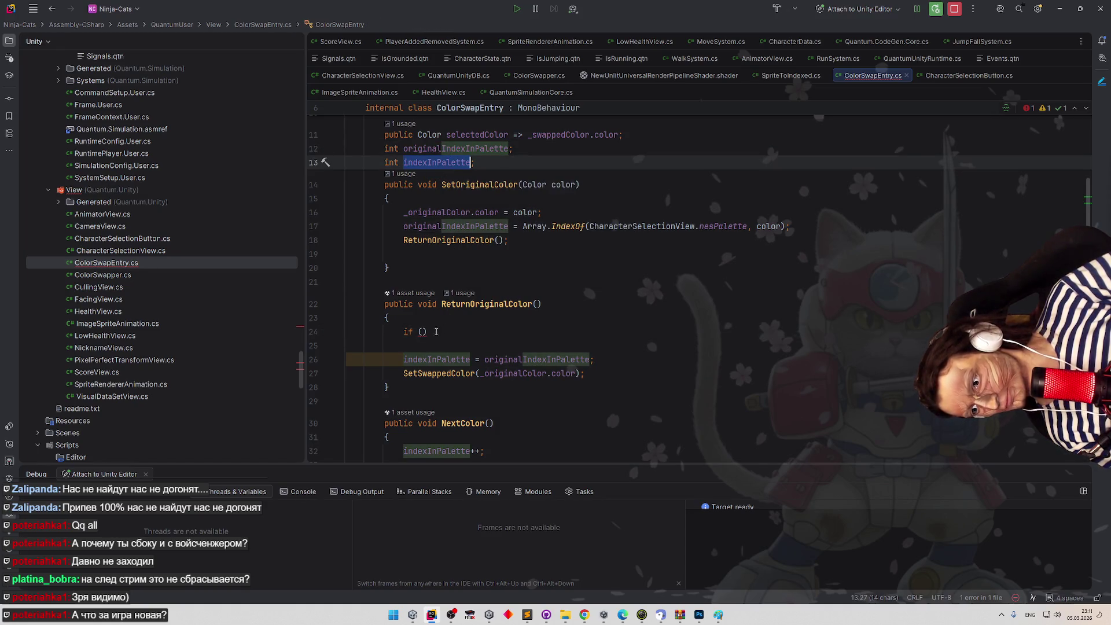
left_click(436, 332)
key("Left")
key("ctrl+v")
Complete the condition as == originalIndexInPalette and add return; beneath it.
type("==")
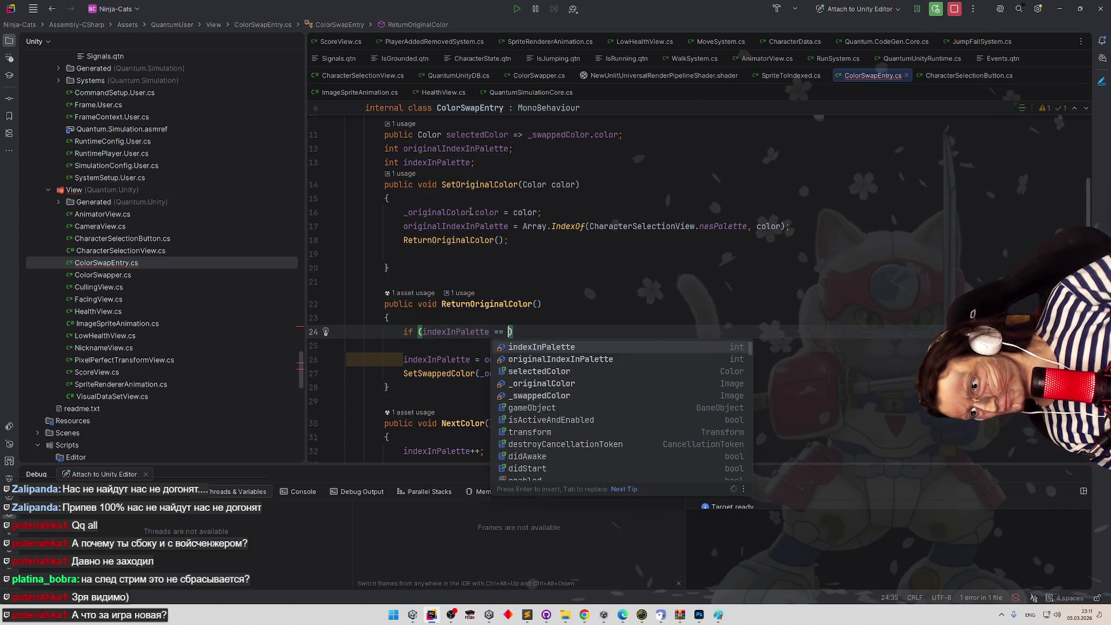
key("Down")
key("Return")
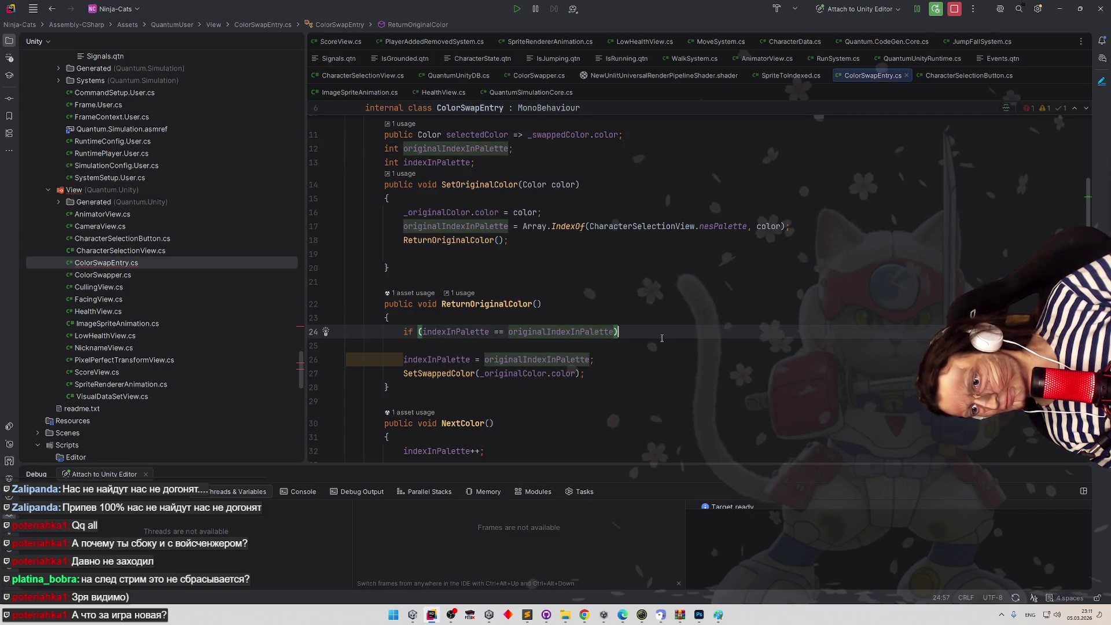
key("Return")
type("return;")
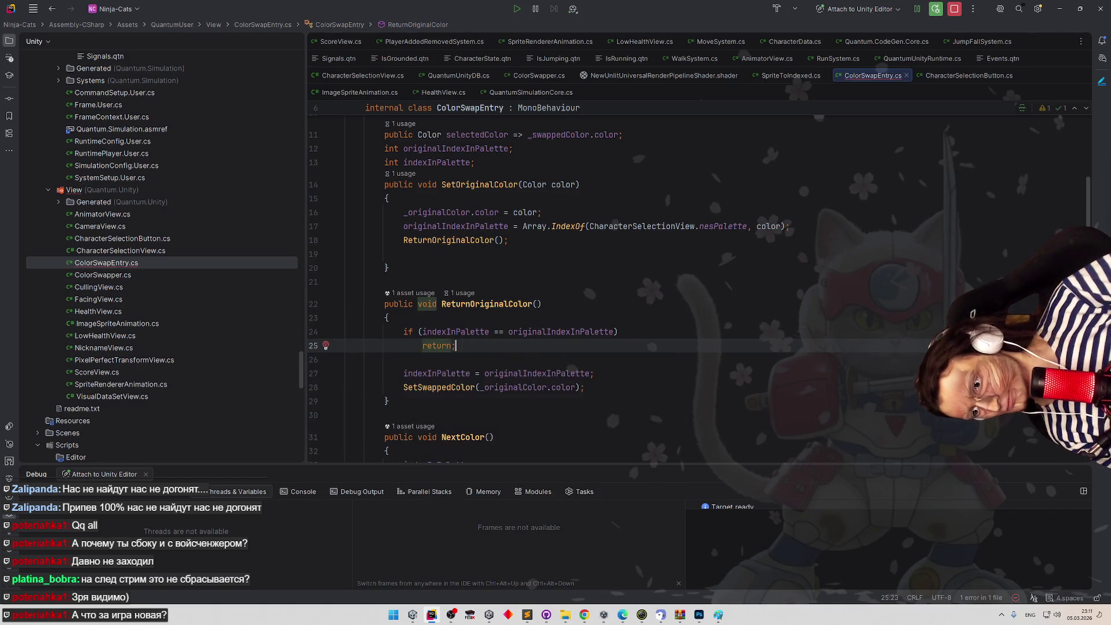
scroll(633, 331, "down", 1)
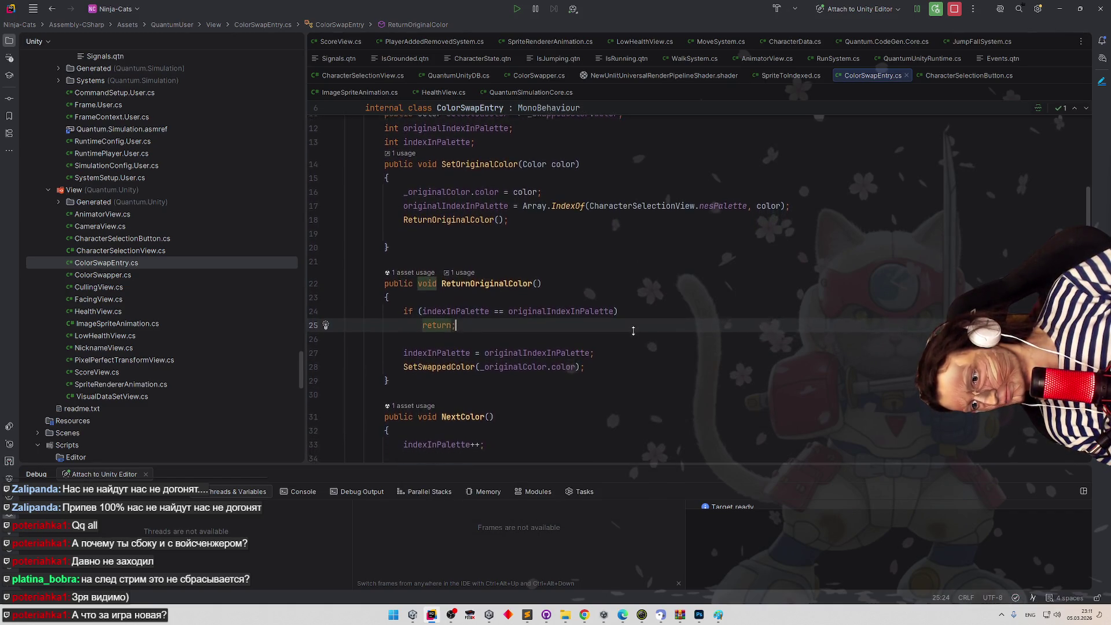
scroll(633, 331, "down", 2)
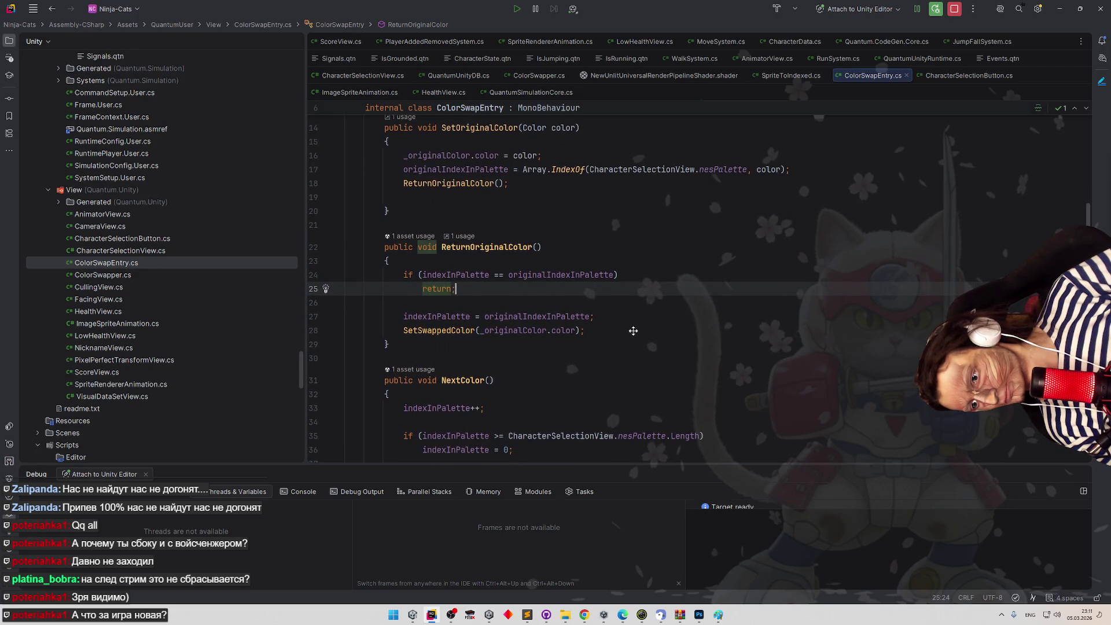
scroll(633, 331, "up", 1)
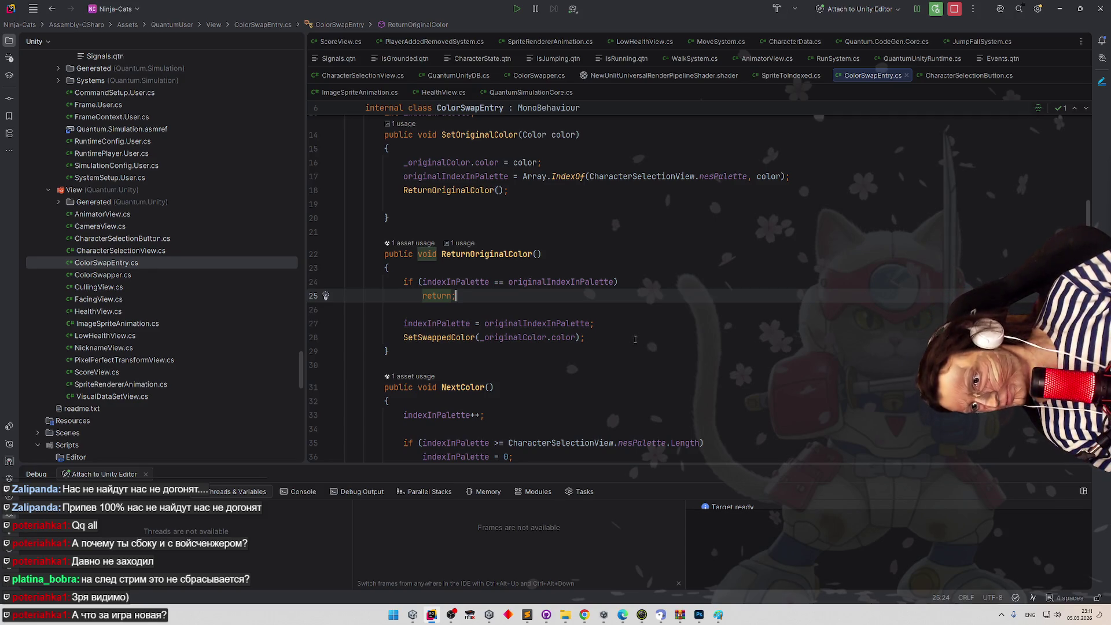
scroll(638, 340, "down", 2)
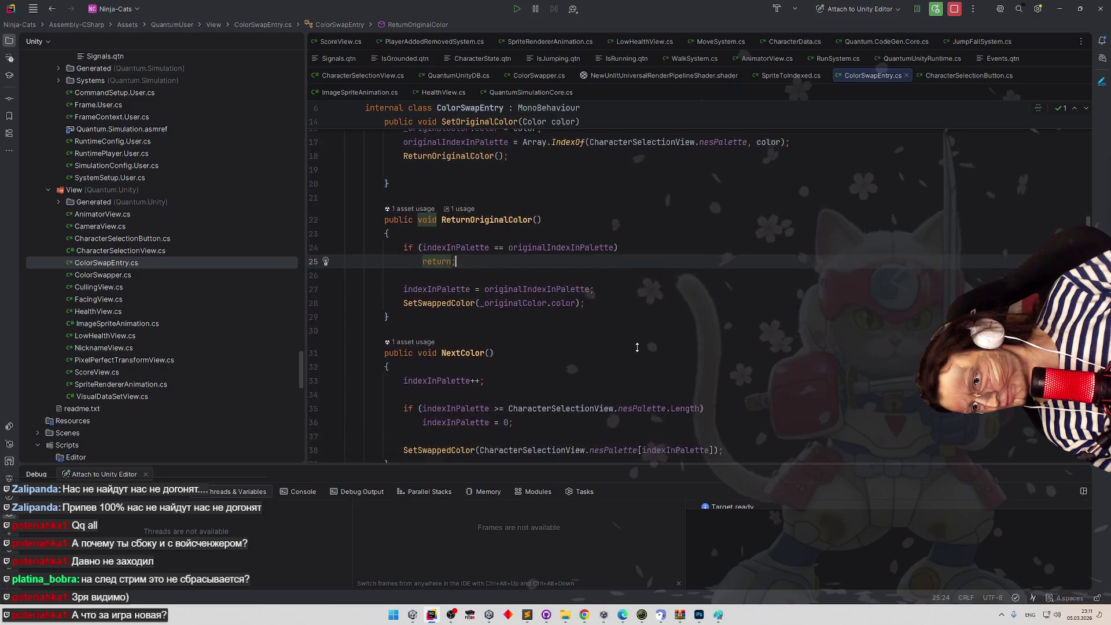
scroll(536, 238, "up", 4)
scroll(536, 238, "up", 3)
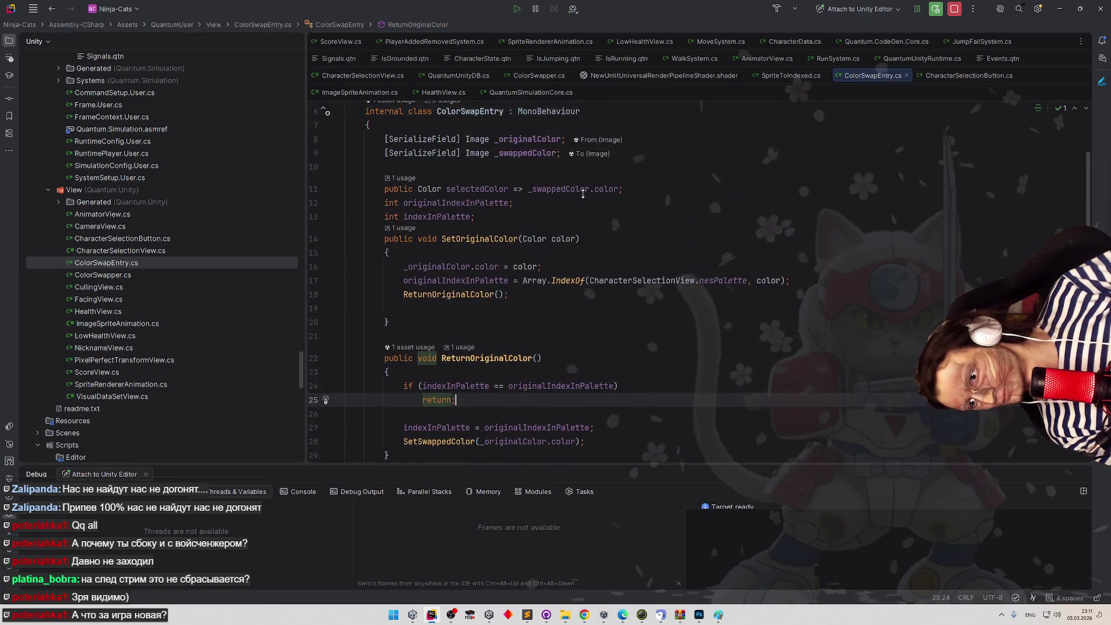
Add a serialized UnityEvent field below _swappedColor using the sf template.
left_click(693, 215)
key("Return")
type("sf")
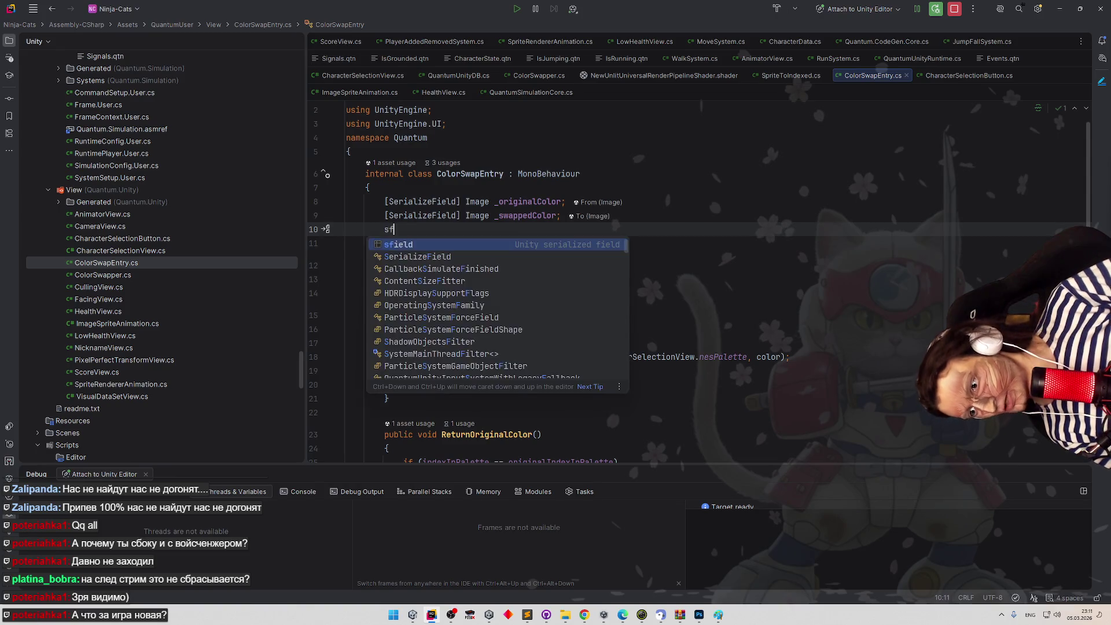
key("Tab")
type("UnityEve")
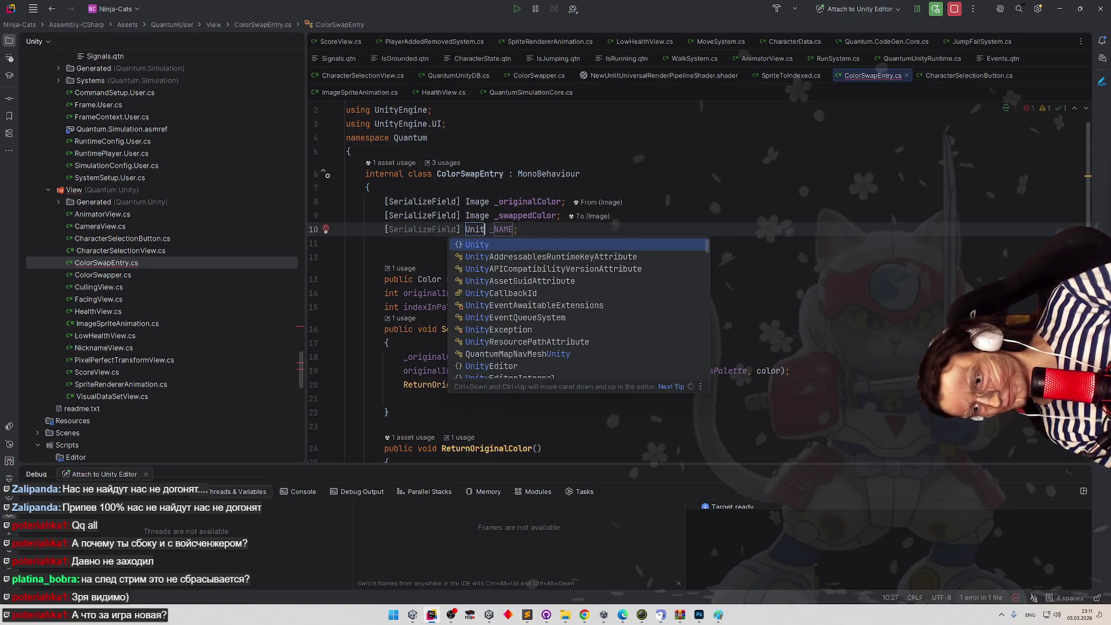
key("Return")
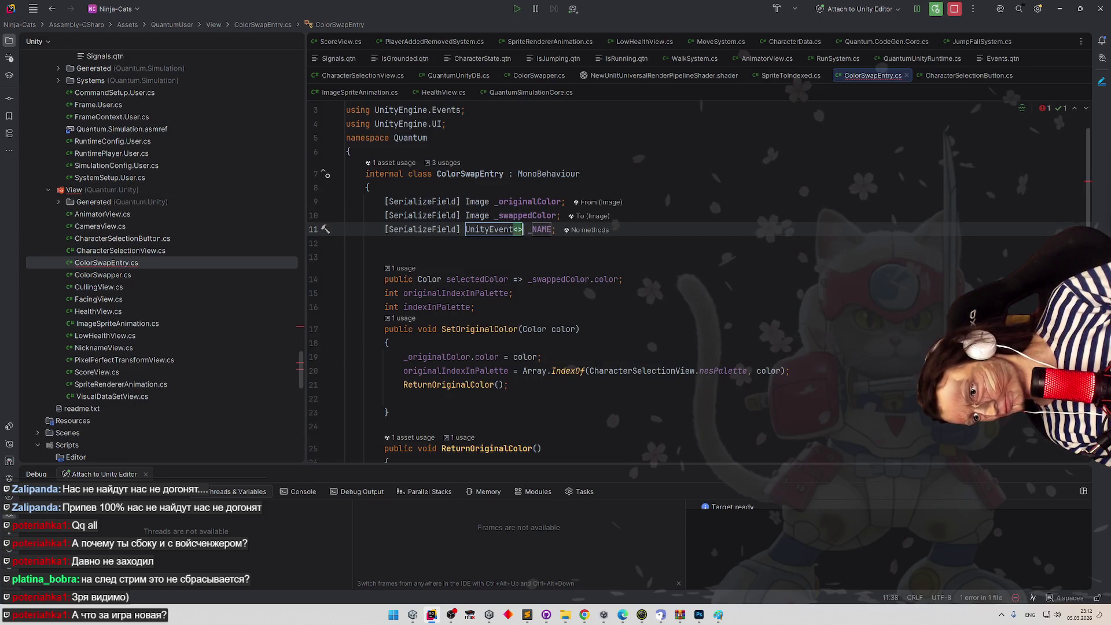
Remove the generic brackets and name the field _OnColorChanged.
key("BackSpace")
key("Tab")
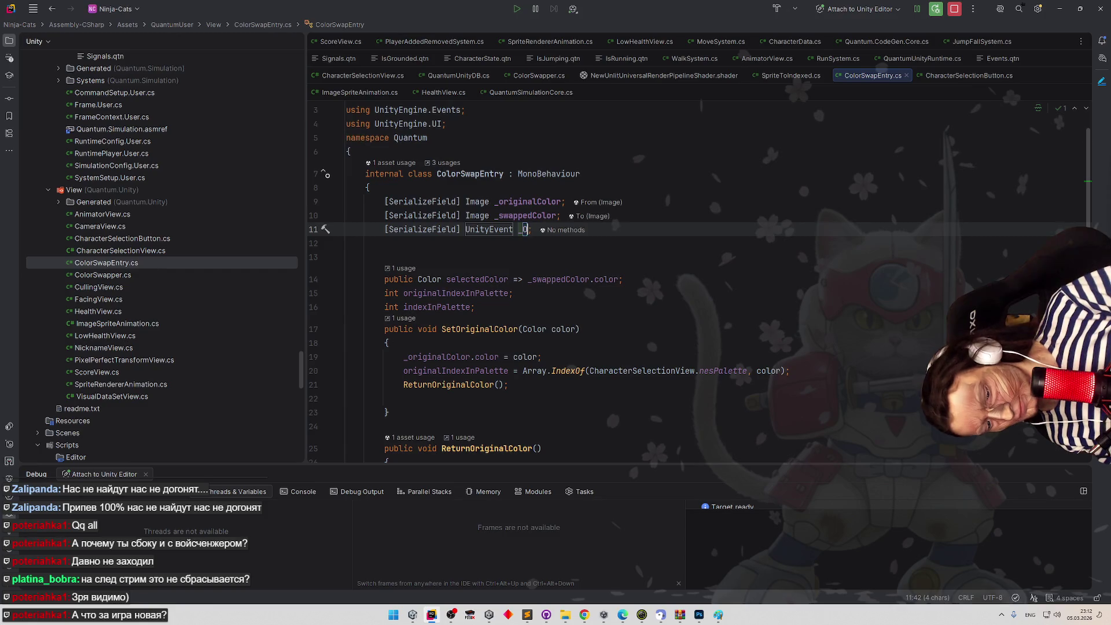
type("nColorChanged")
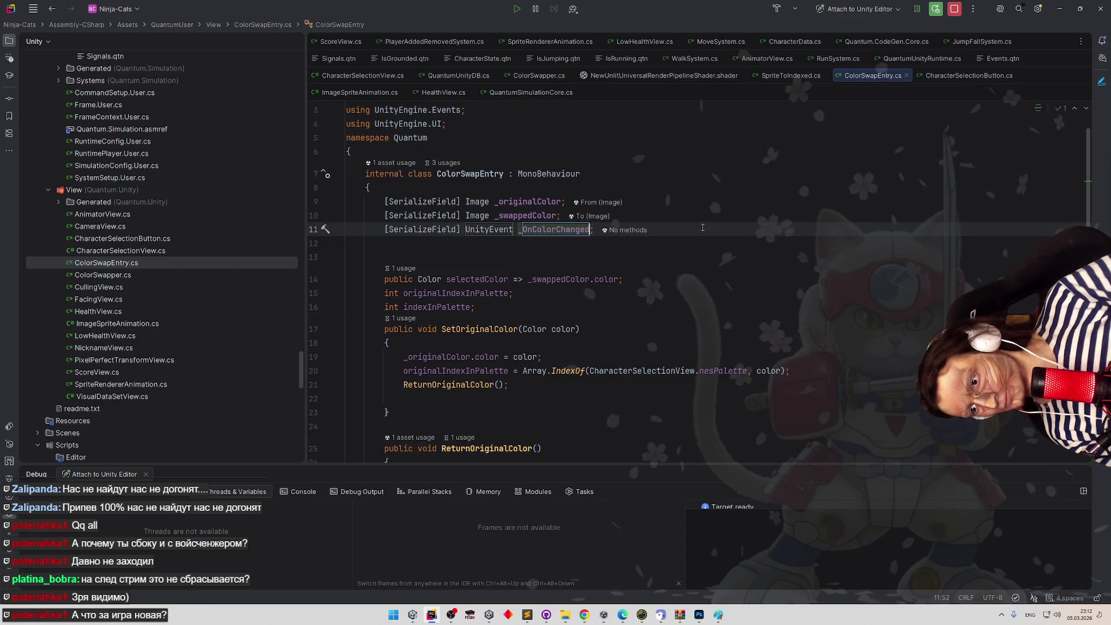
key("ctrl+w")
scroll(559, 301, "down", 3)
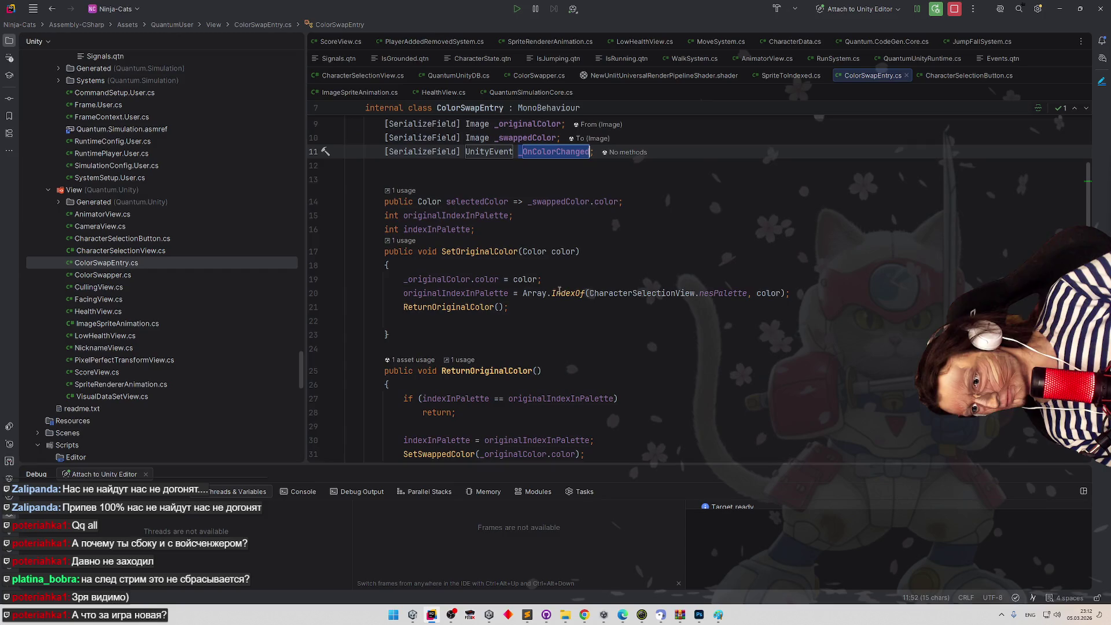
scroll(559, 305, "down", 7)
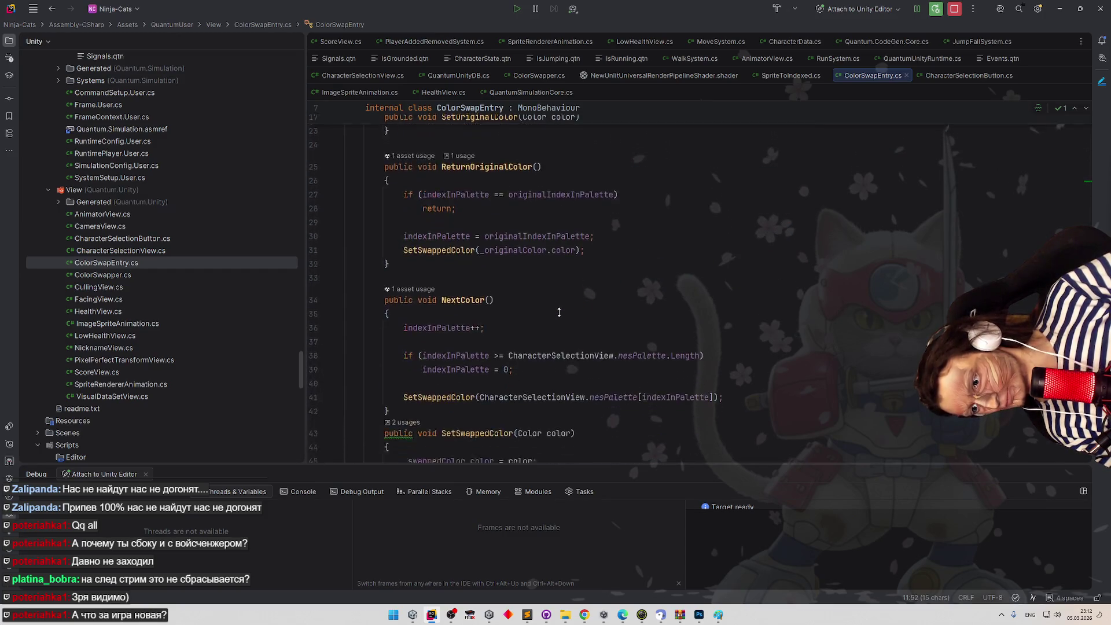
scroll(604, 316, "up", 3)
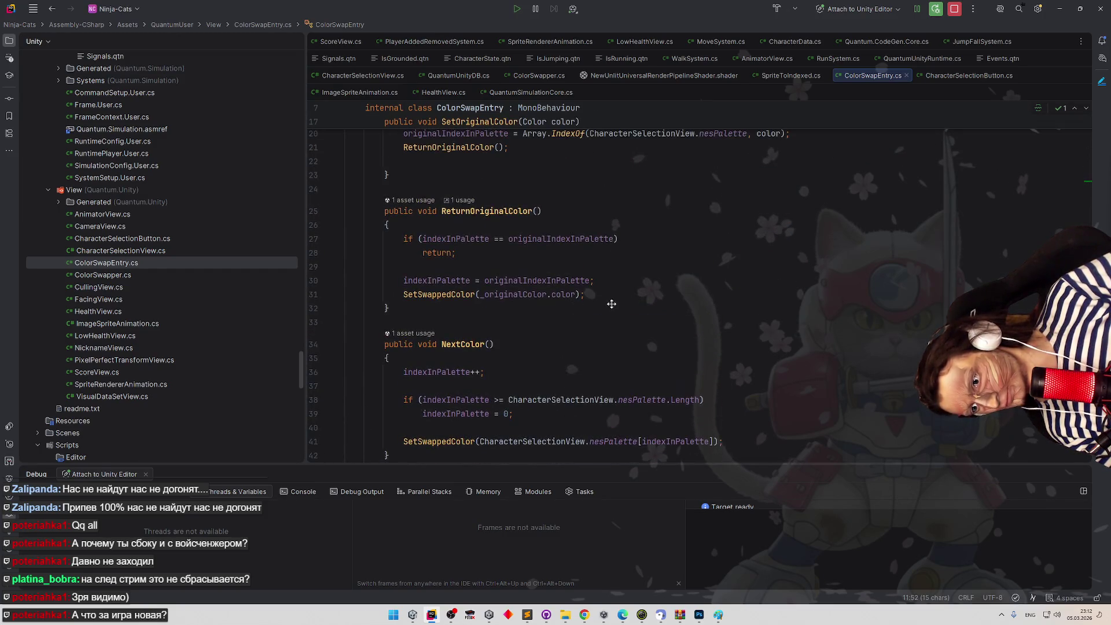
scroll(604, 316, "down", 2)
left_click(556, 407)
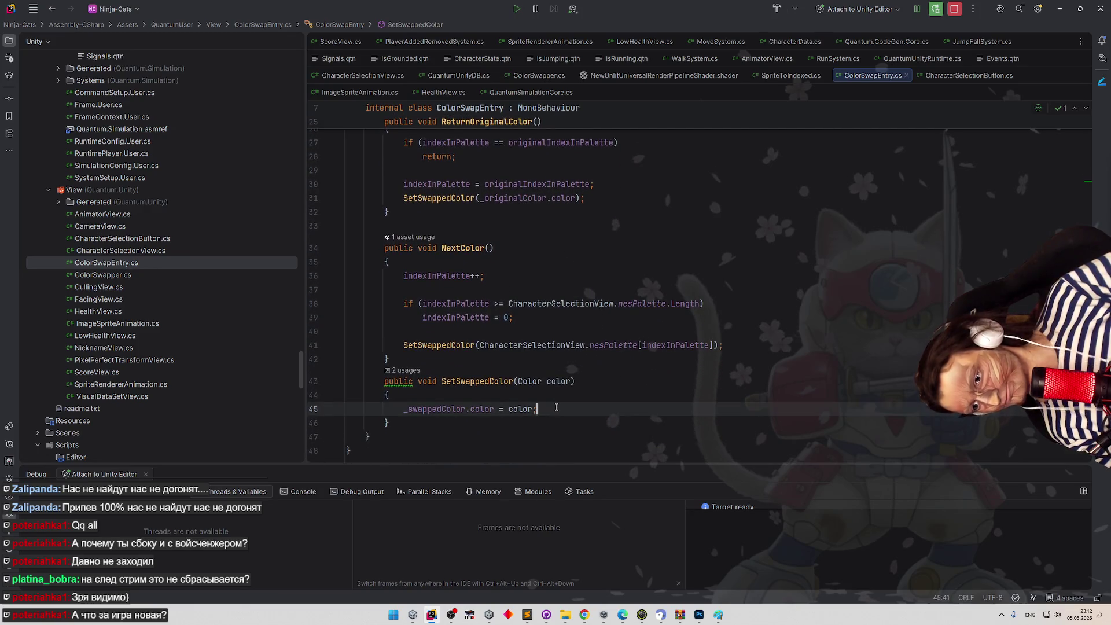
Call _OnColorChanged.Invoke(); at the end of SetSwappedColor.
key("Return")
type("_OnColorChanged.")
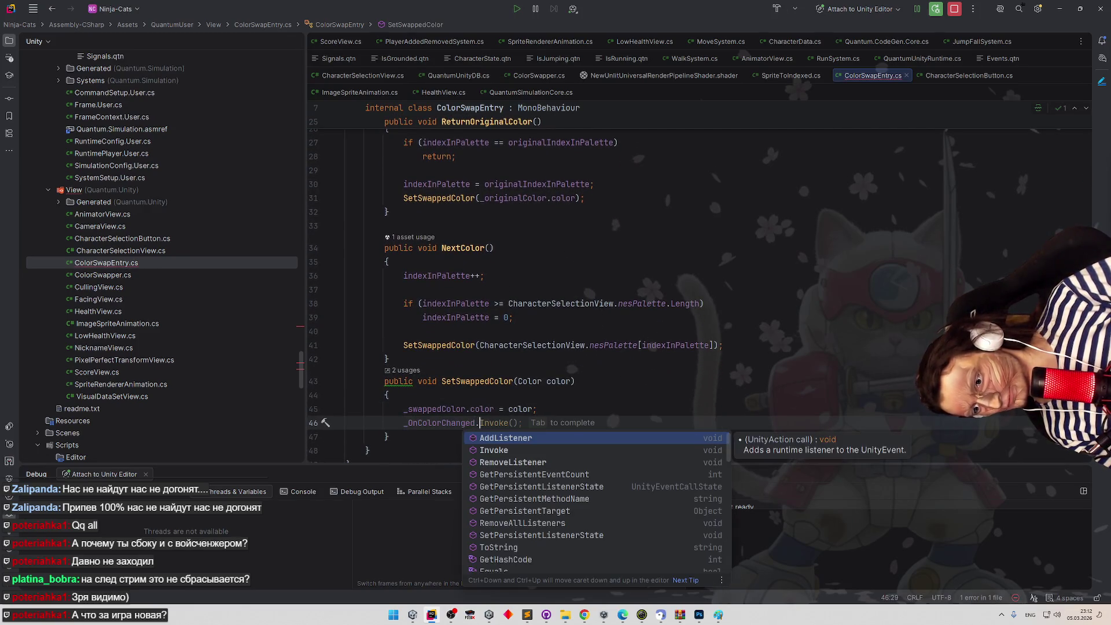
type("Invoke();")
left_click(455, 417)
Rename _OnColorChanged to _OnColorSwapped, keeping the former serialized name.
key("ctrl+r")
key("r")
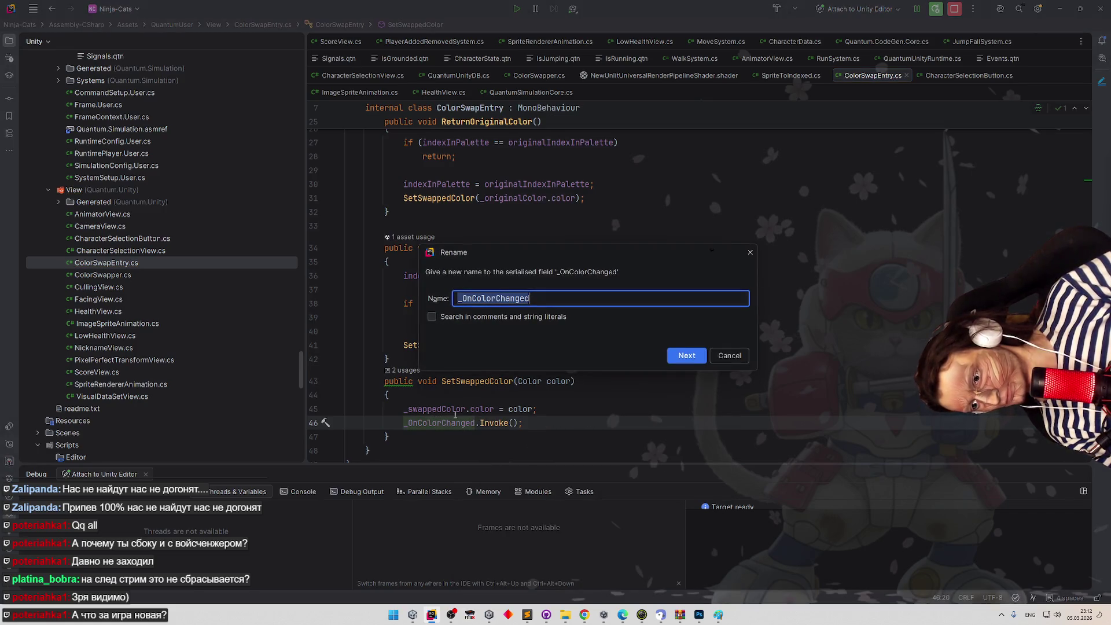
left_click_drag(537, 302, 497, 303)
type("Swapped")
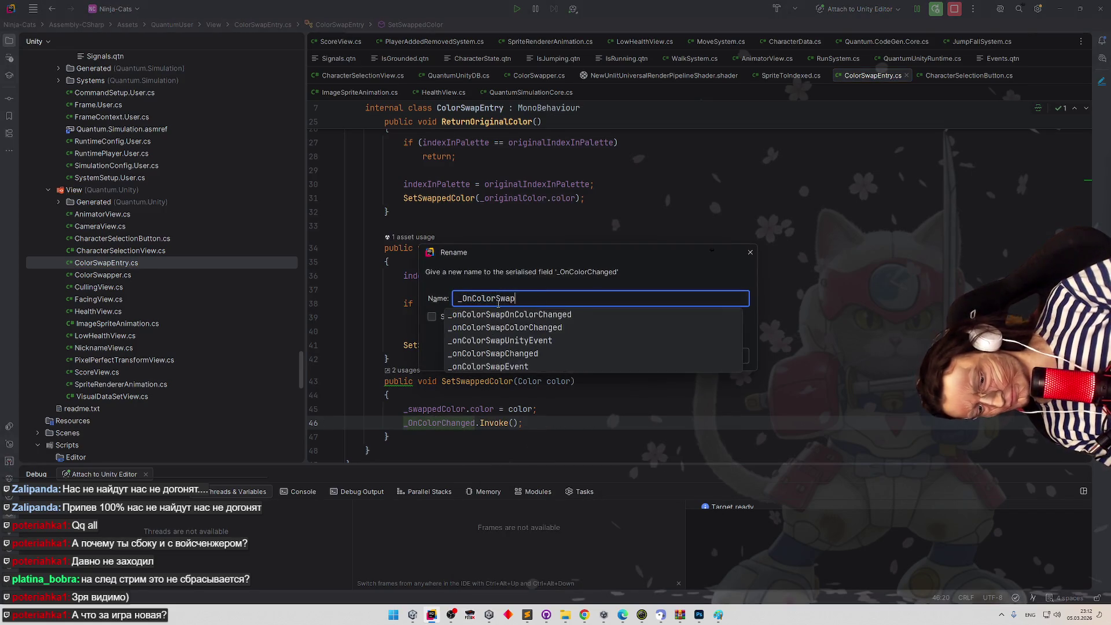
key("Return")
left_click(755, 379)
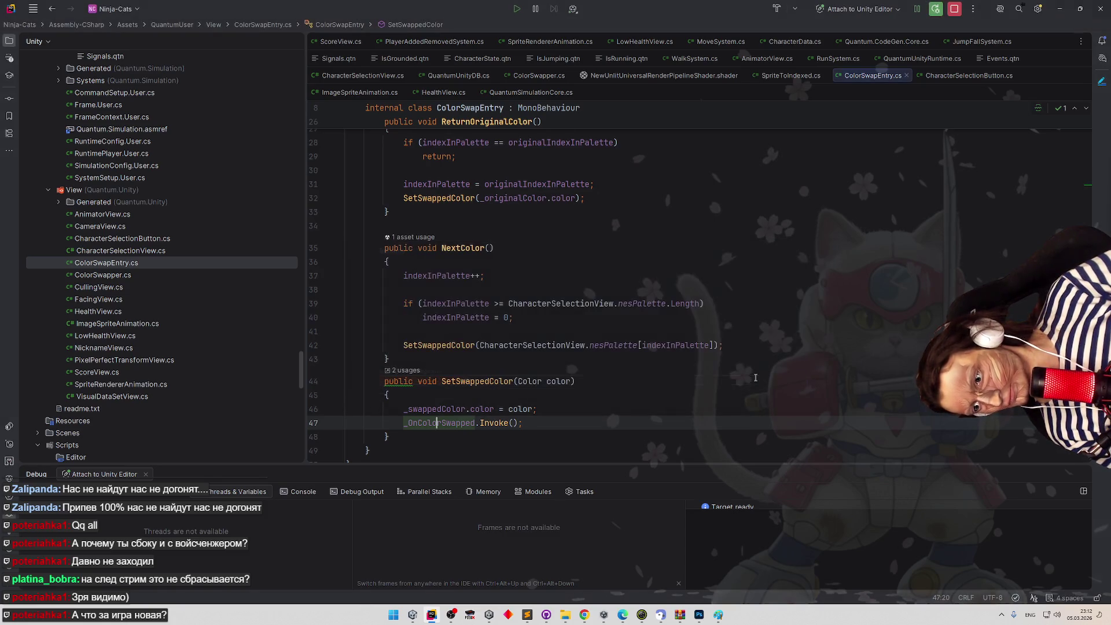
Delete the _OnColorSwapped.Invoke() line from SetSwappedColor.
left_click(646, 397)
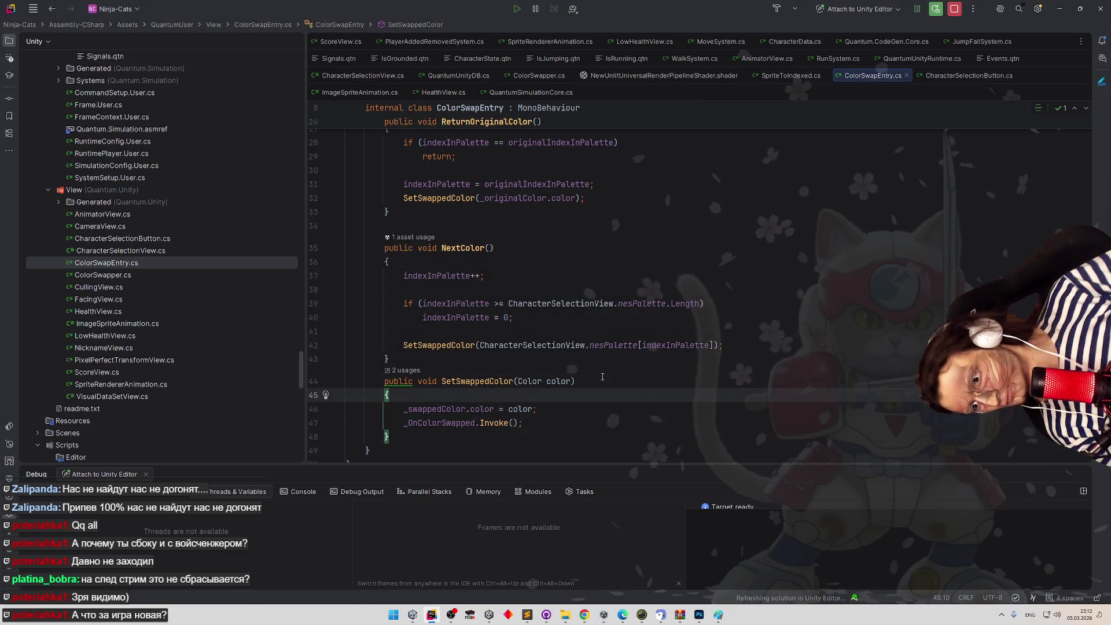
scroll(601, 371, "up", 5)
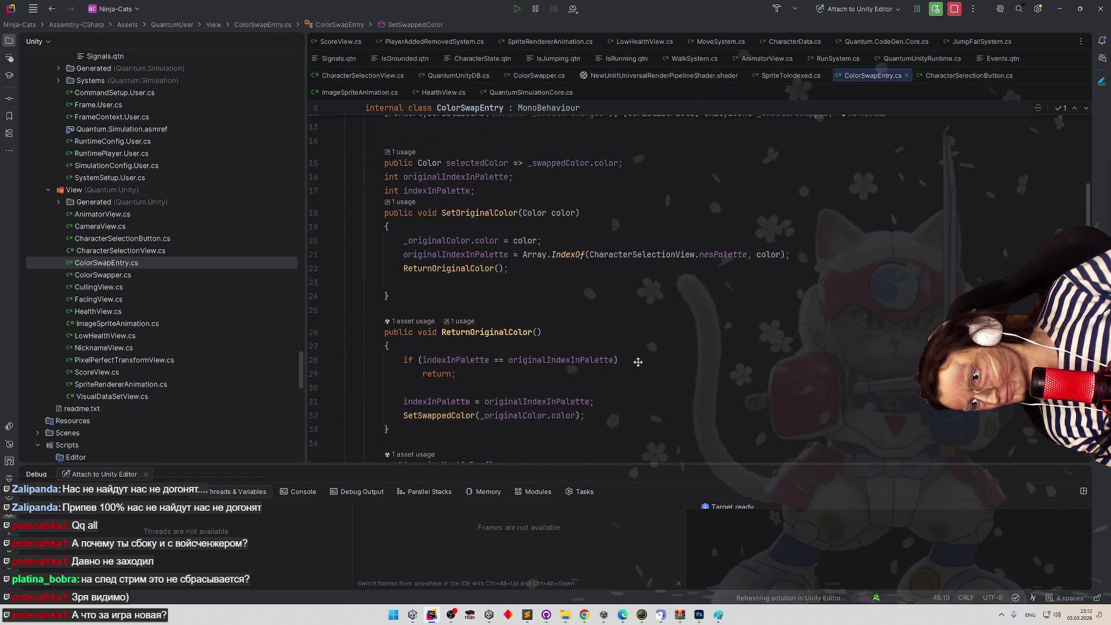
scroll(642, 370, "down", 5)
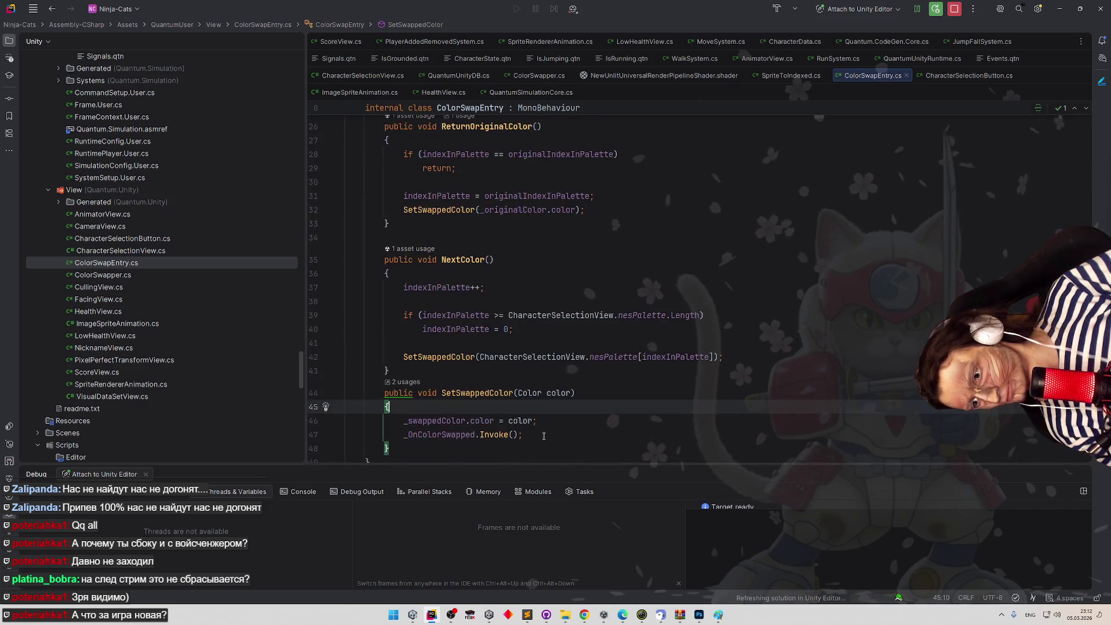
left_click(544, 436)
key("shift+Home")
key("BackSpace")
key("BackSpace")
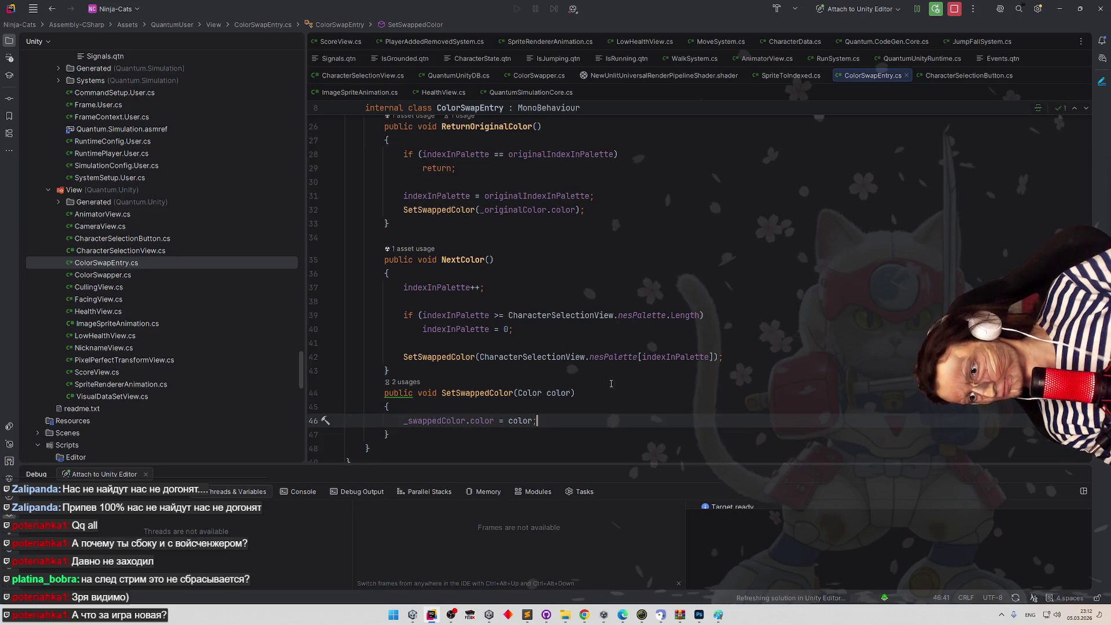
Add _OnColorSwapped.Invoke(); right after the SetSwappedColor call in NextColor.
left_click(567, 341)
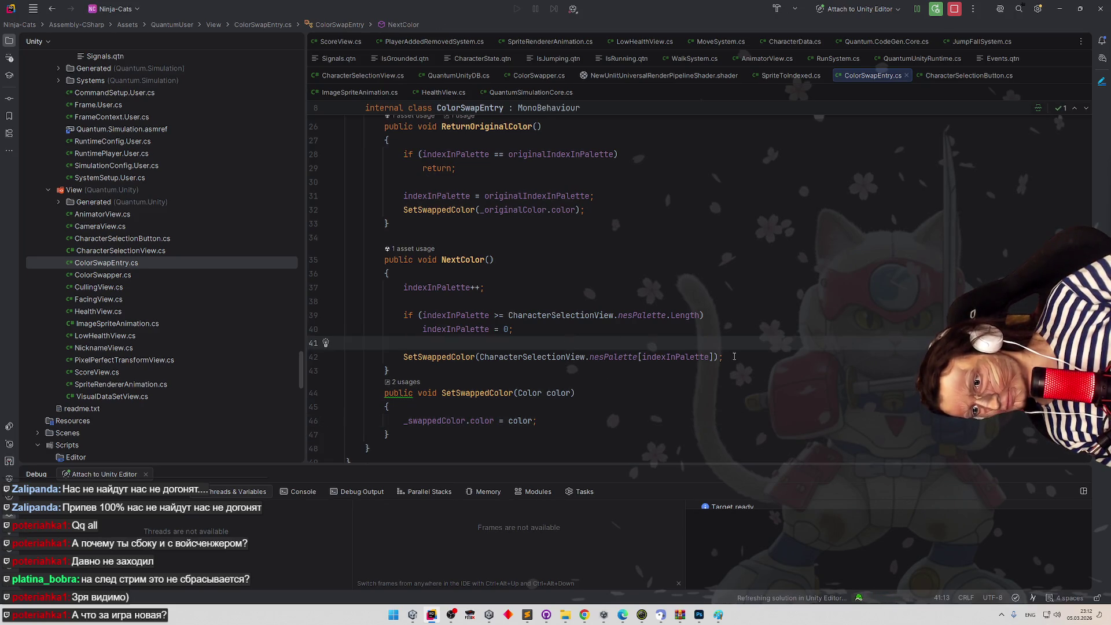
left_click(734, 356)
key("Return")
type("_OnColorSwapped.Invoke();")
Review where ReturnOriginalColor is used in ColorSwapEntry.
scroll(594, 312, "up", 3)
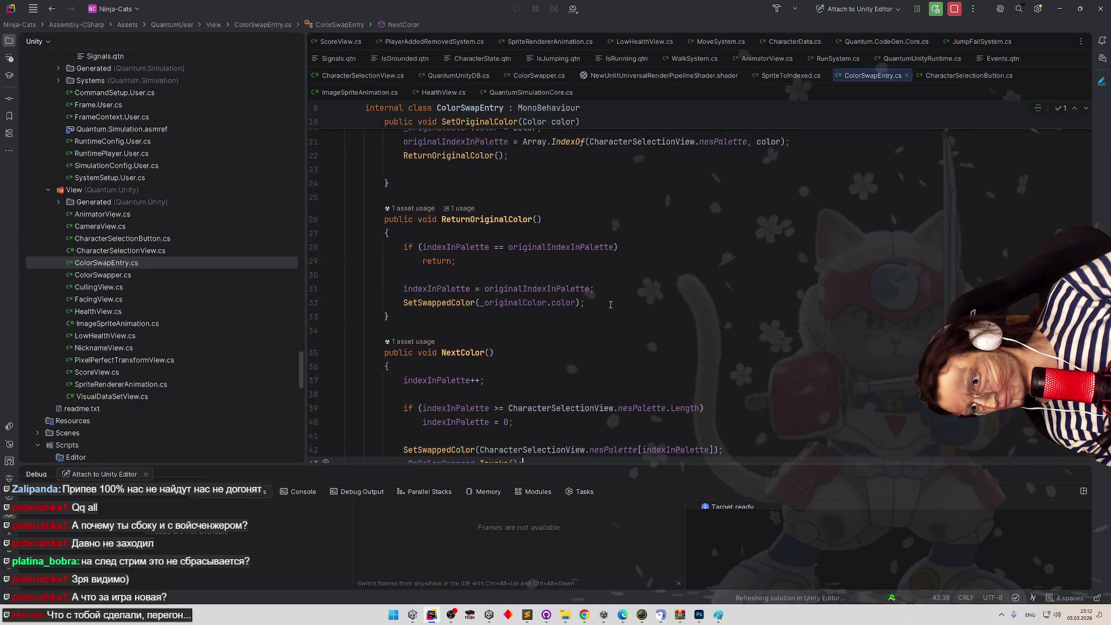
scroll(615, 296, "up", 2)
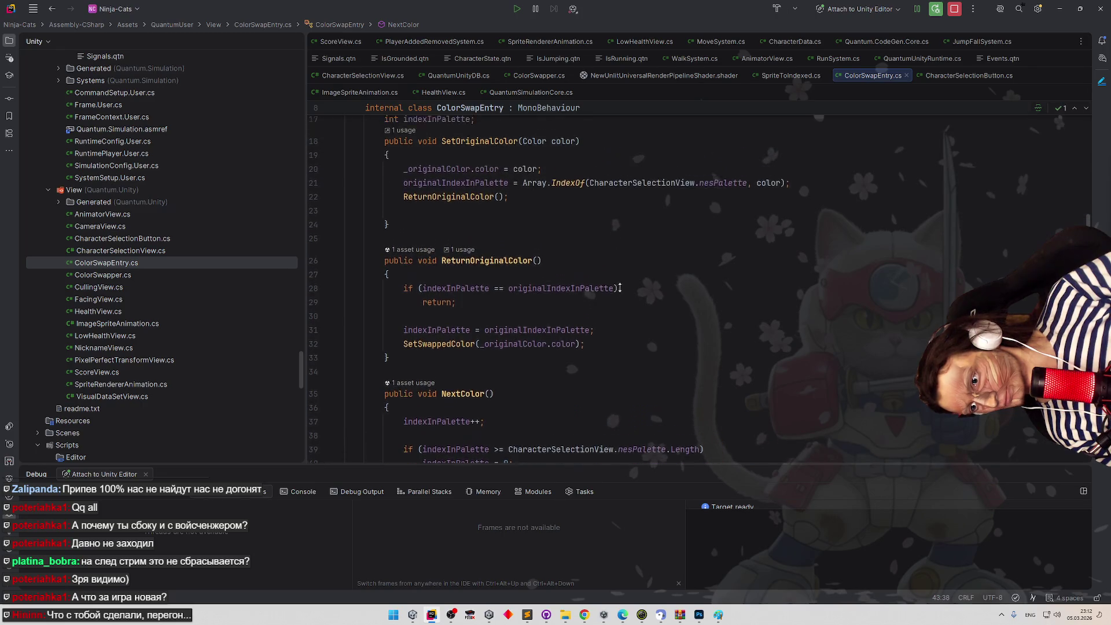
scroll(620, 288, "up", 3)
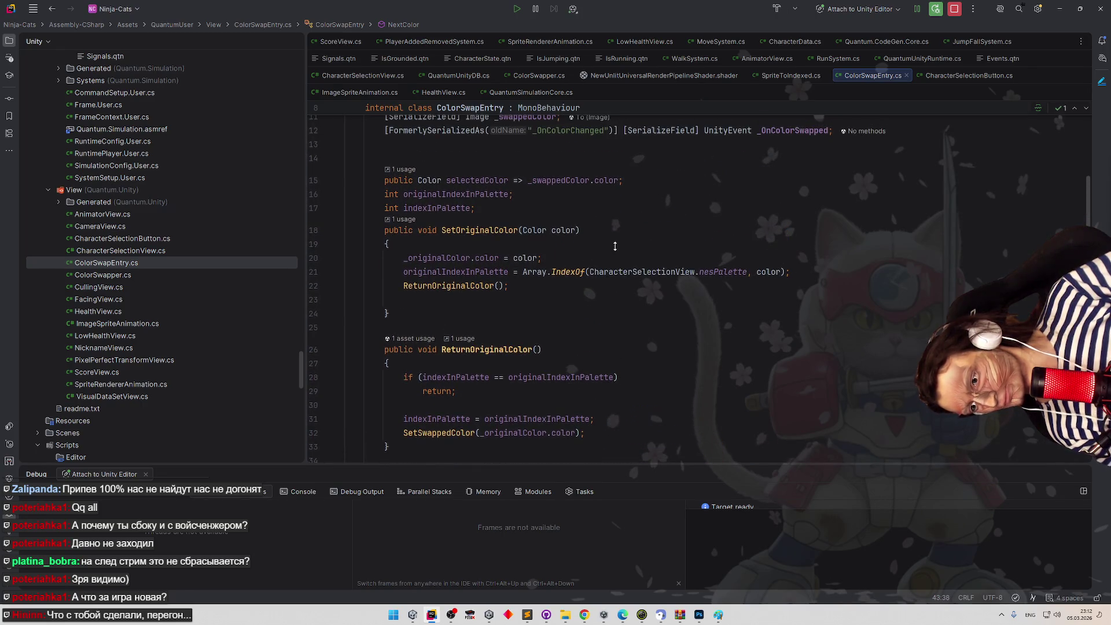
scroll(602, 253, "down", 1)
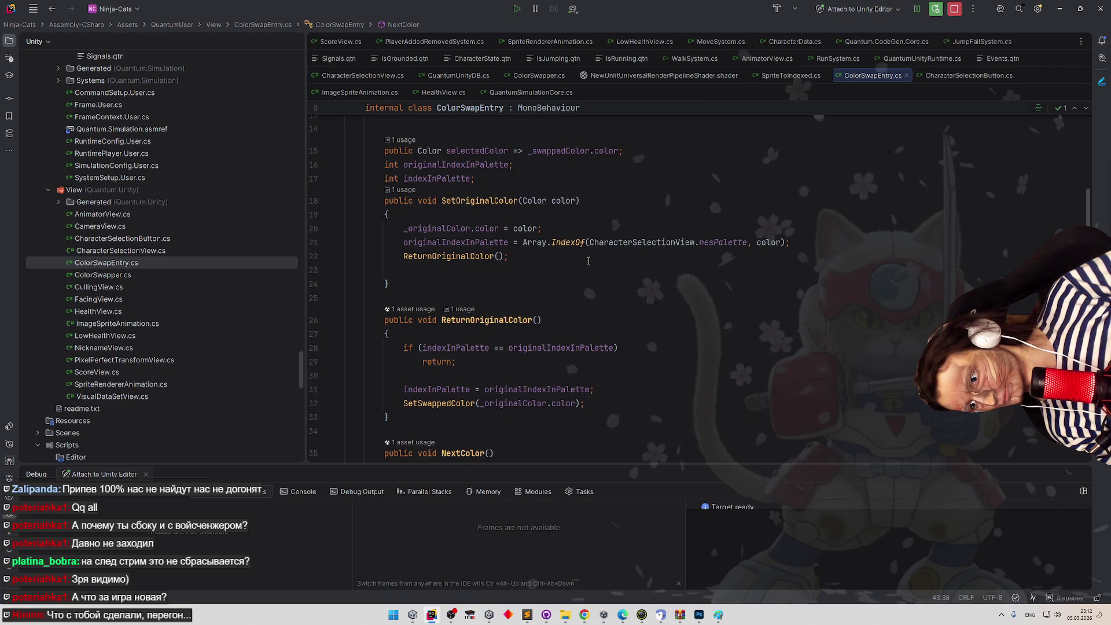
left_click(476, 255)
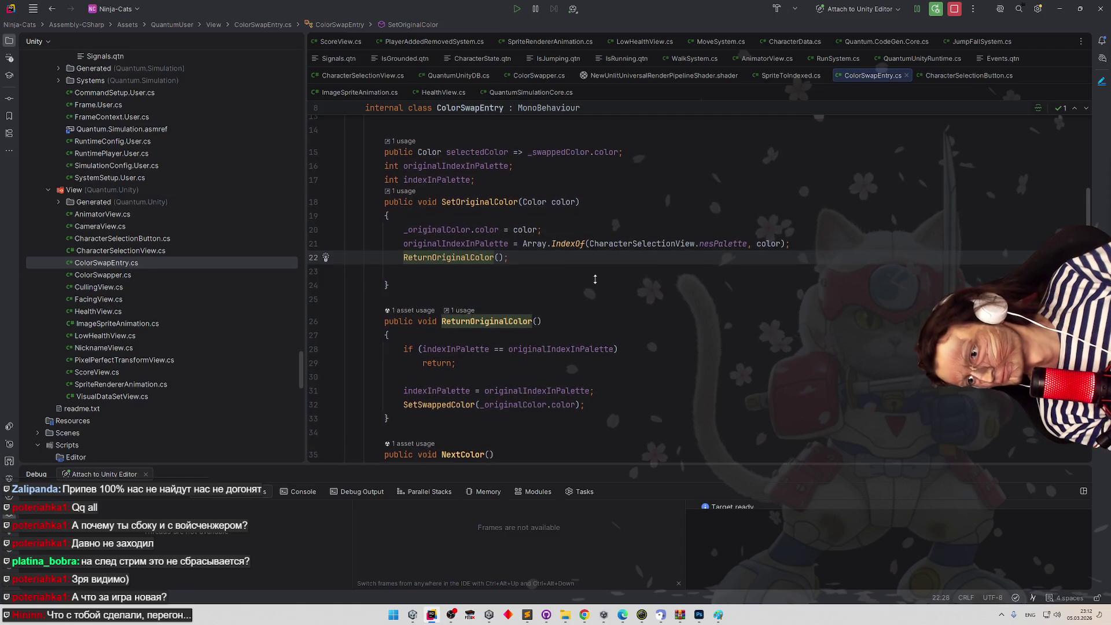
scroll(595, 283, "up", 1)
scroll(595, 287, "down", 1)
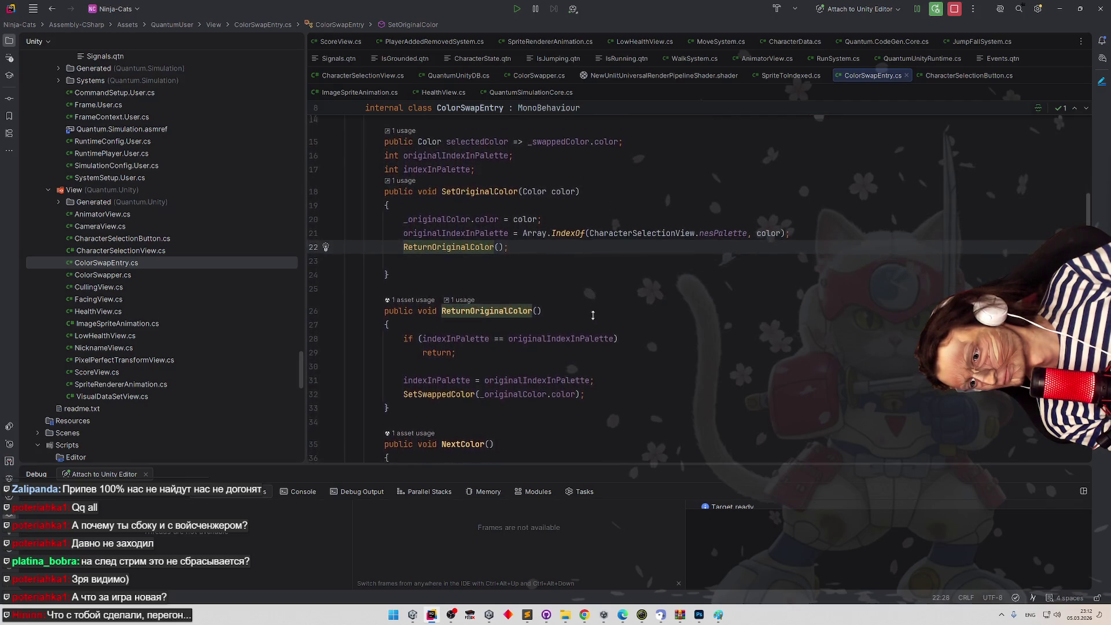
scroll(593, 307, "down", 5)
scroll(591, 322, "down", 3)
scroll(590, 301, "up", 2)
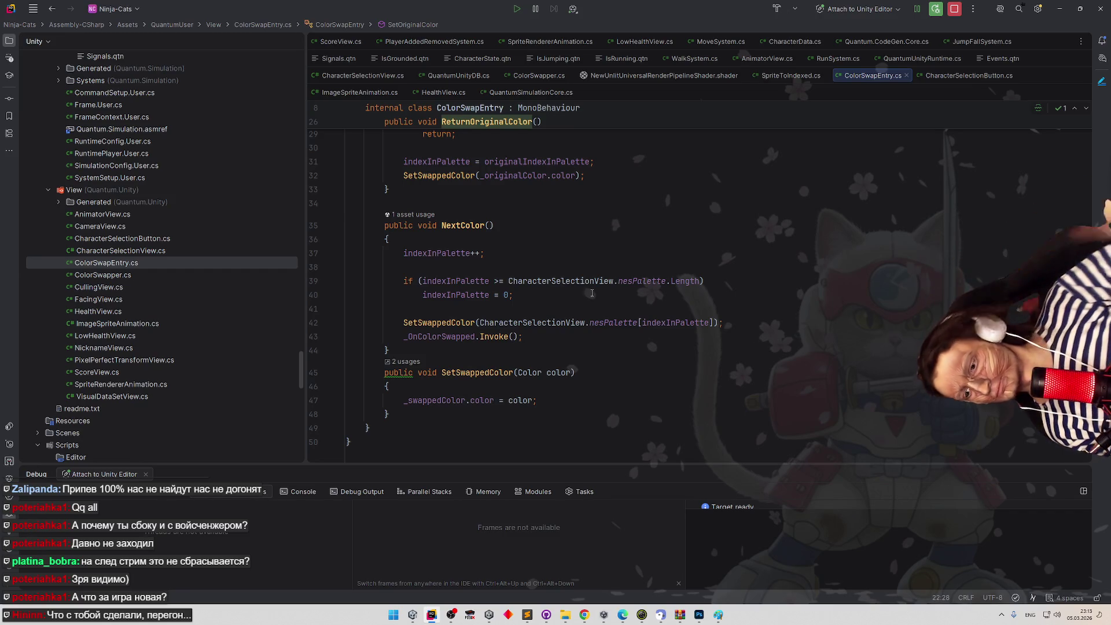
Extract _OnColorSwapped.Invoke(); into a new RaiseOnColorSwapped method called from NextColor.
left_click_drag(404, 337, 523, 337)
key("alt+Return")
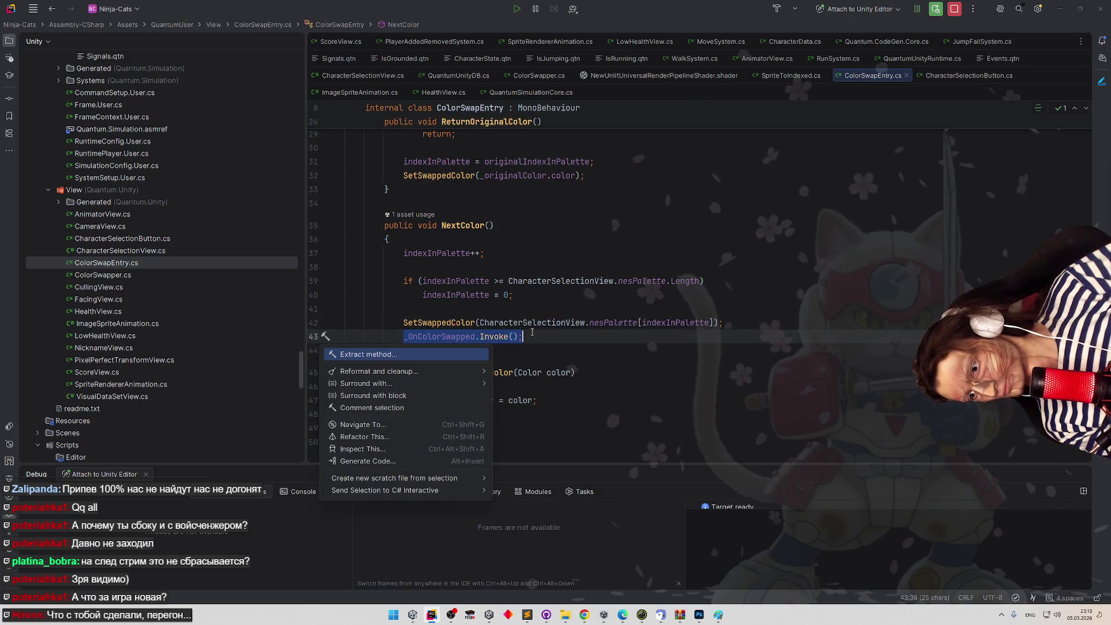
key("Return")
key("Return")
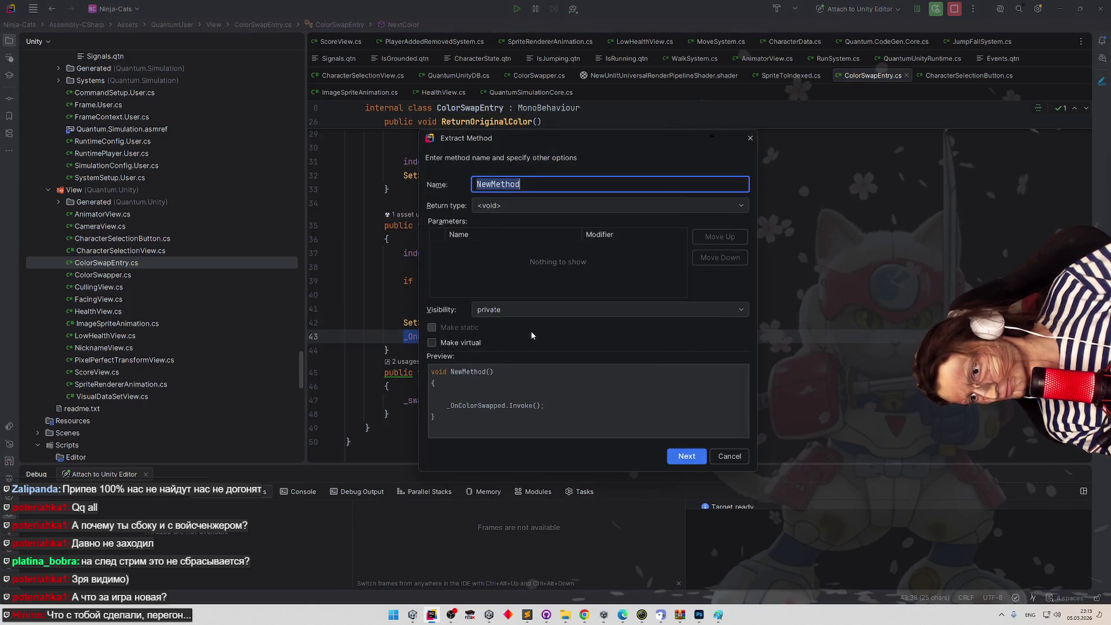
type("RaiseOnColor")
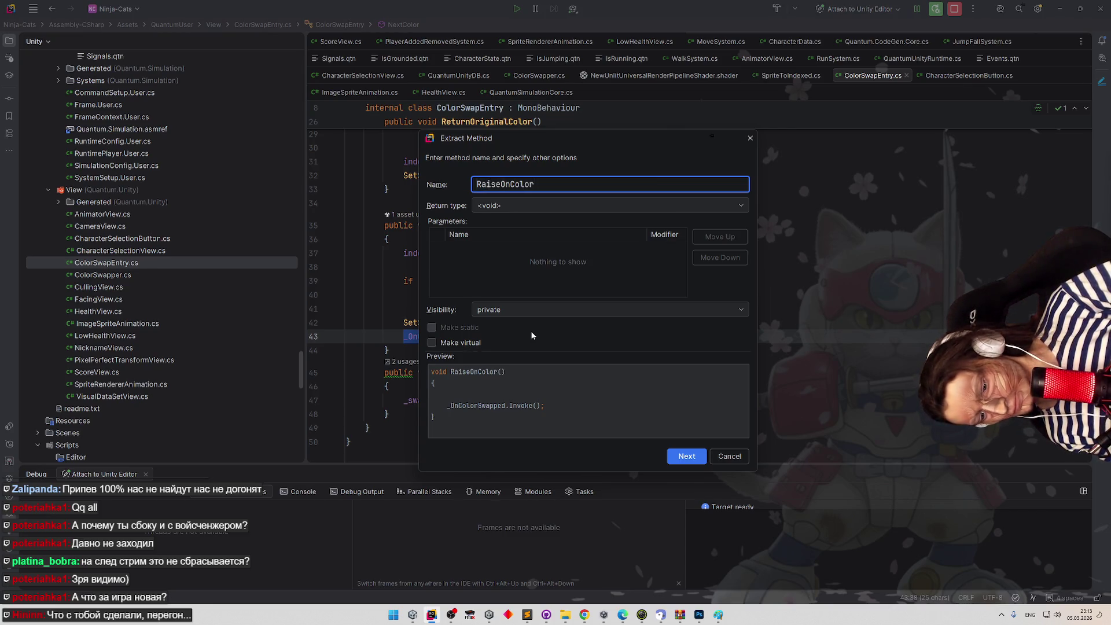
type("Swapped")
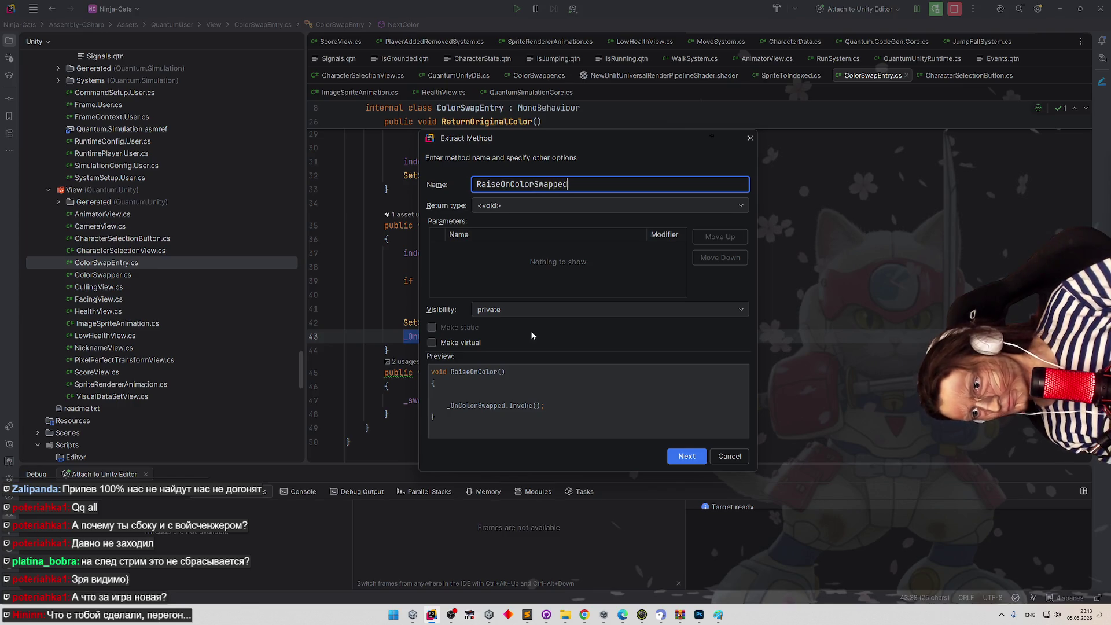
key("Return")
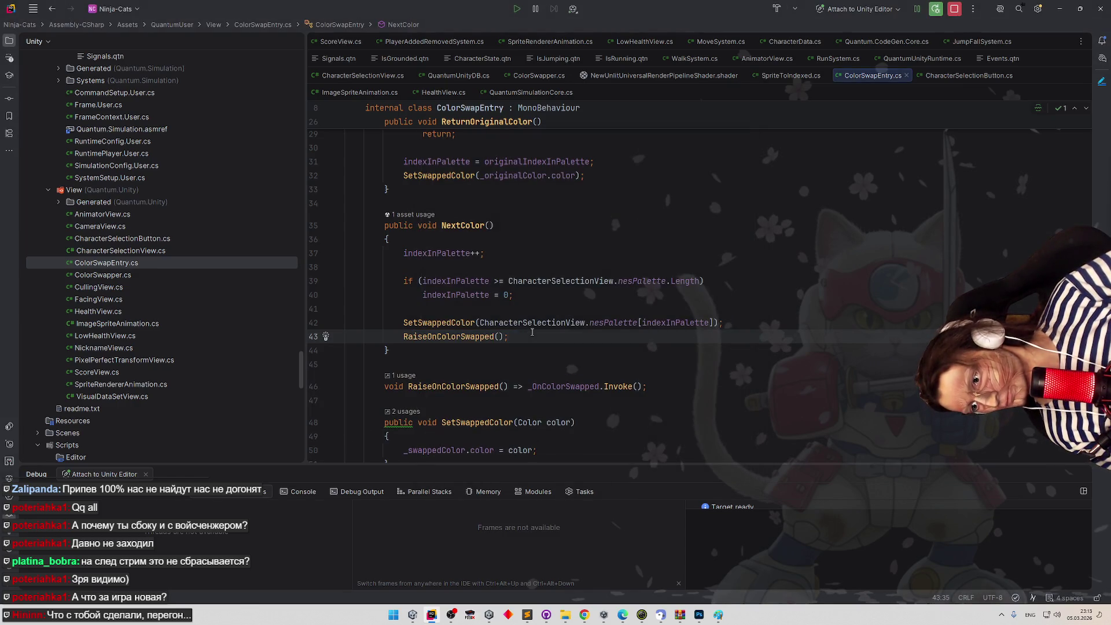
scroll(532, 332, "up", 3)
scroll(574, 342, "down", 5)
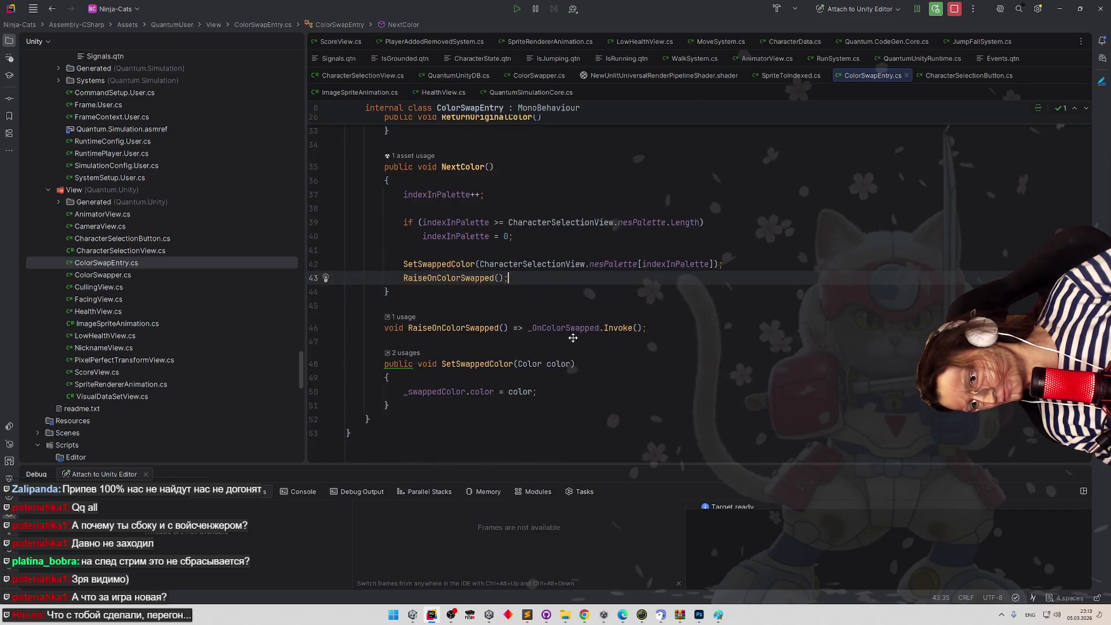
scroll(573, 338, "up", 1)
scroll(577, 330, "up", 1)
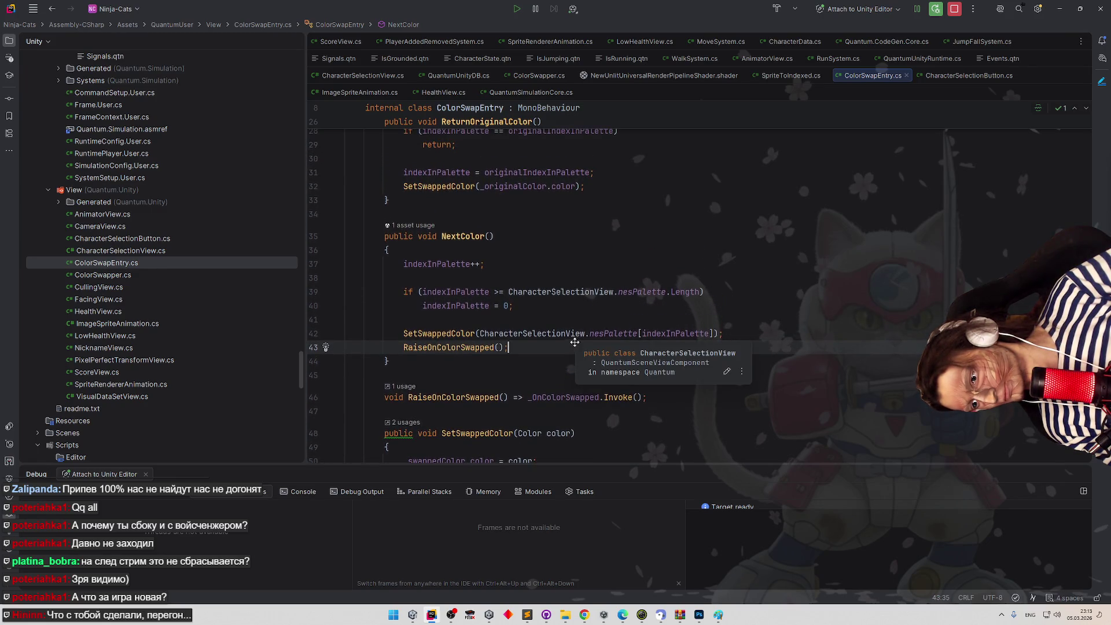
scroll(570, 350, "down", 3)
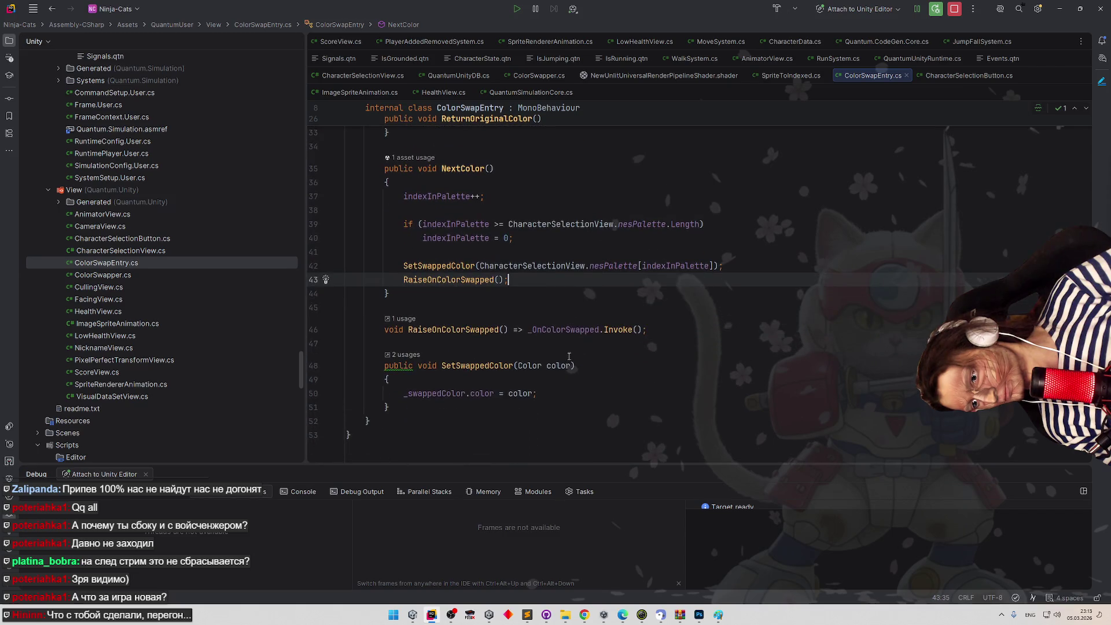
scroll(573, 347, "up", 1)
Delete the RaiseOnColorSwapped(); call line from NextColor.
left_click(608, 312)
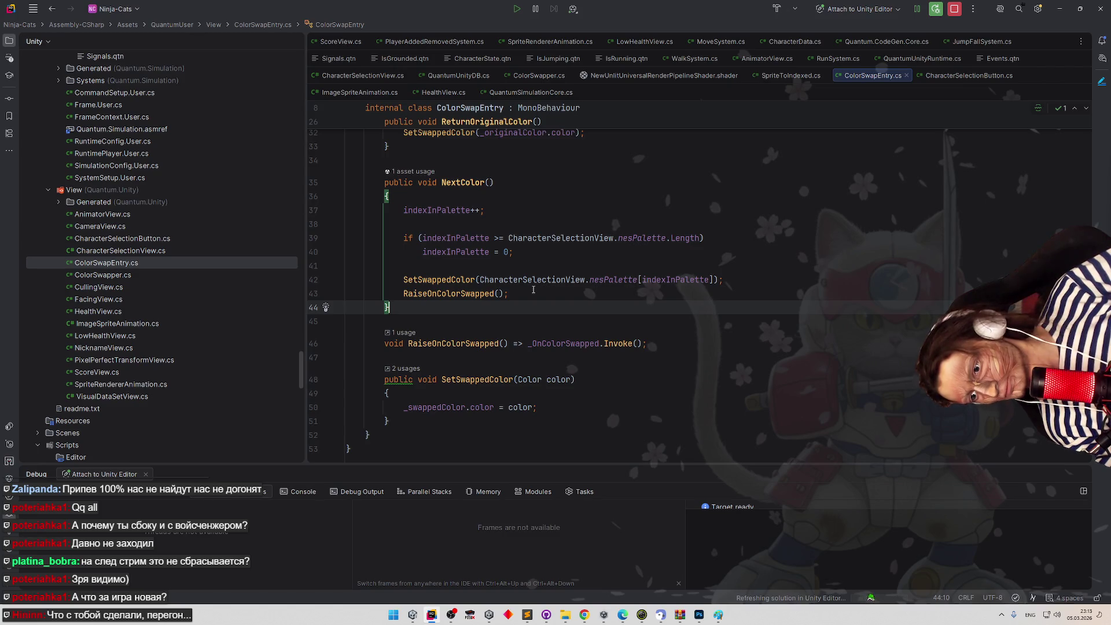
left_click(314, 293)
key("BackSpace")
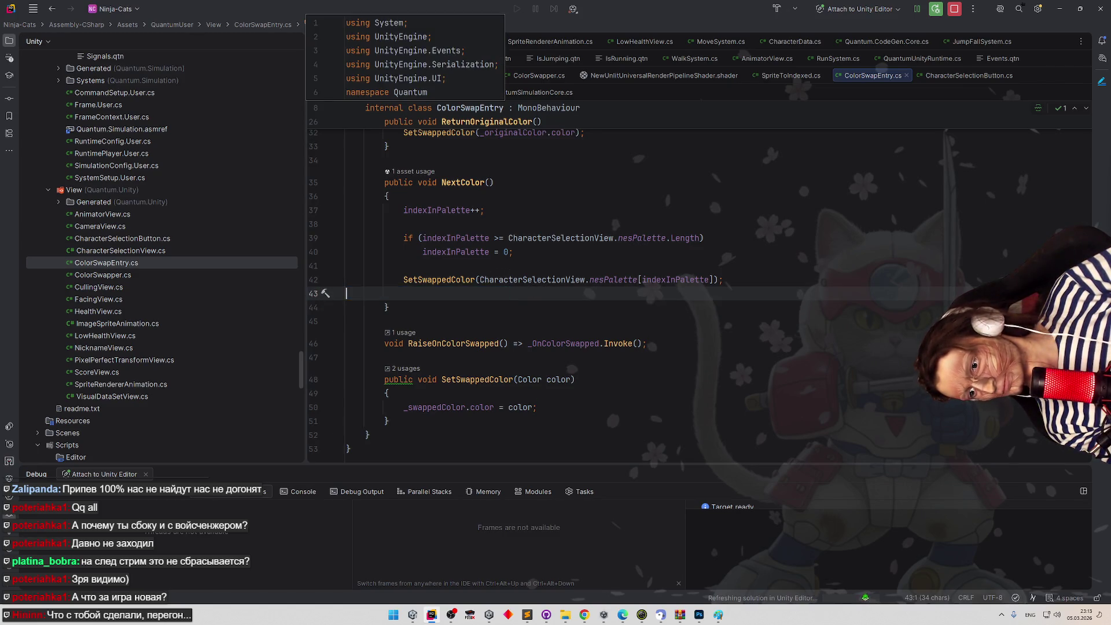
key("BackSpace")
Delete the RaiseOnColorSwapped method and return to Unity.
left_click_drag(326, 321, 327, 312)
key("BackSpace")
key("BackSpace")
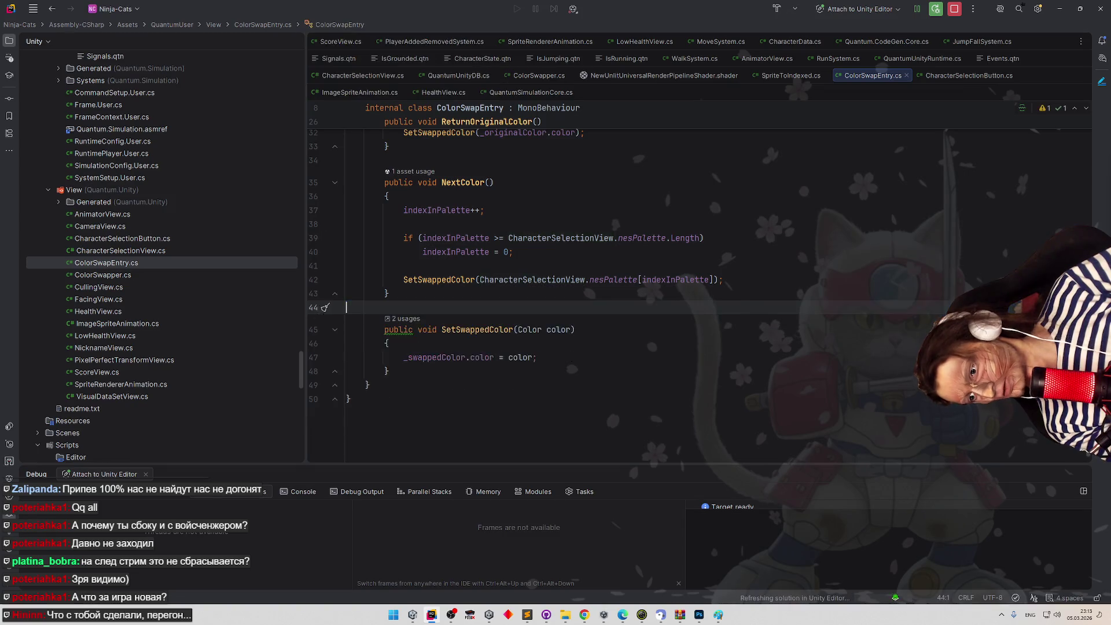
left_click(485, 211)
left_click(1059, 8)
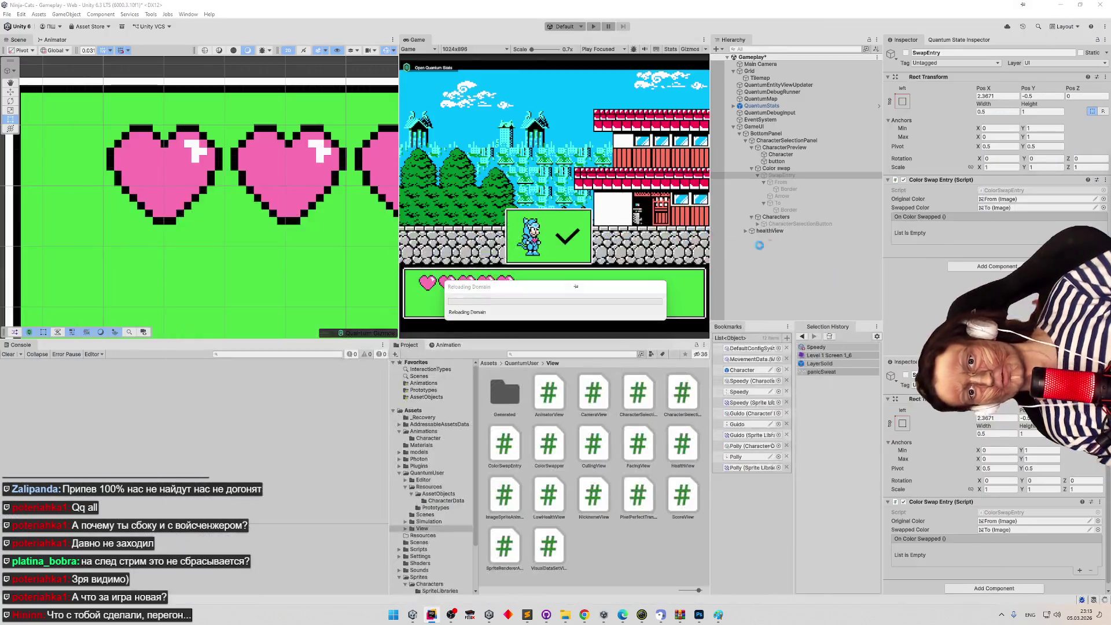
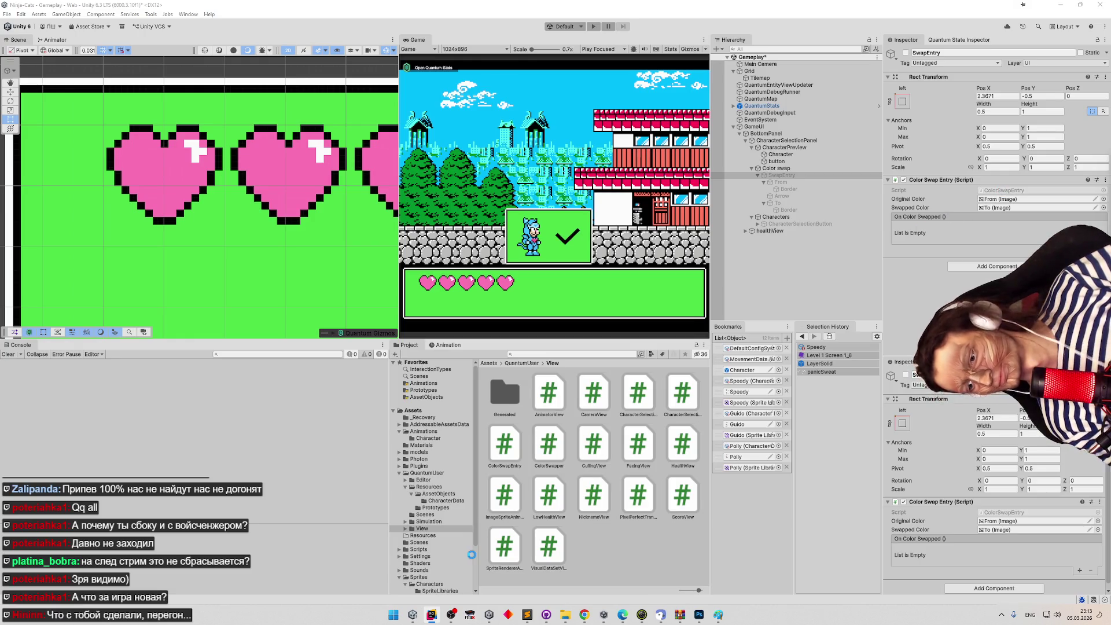
Delete the FormerlySerializedAs _OnColorSwapped line from ColorSwapEntry.cs and return to Unity to recompile.
left_click(435, 615)
scroll(590, 284, "up", 10)
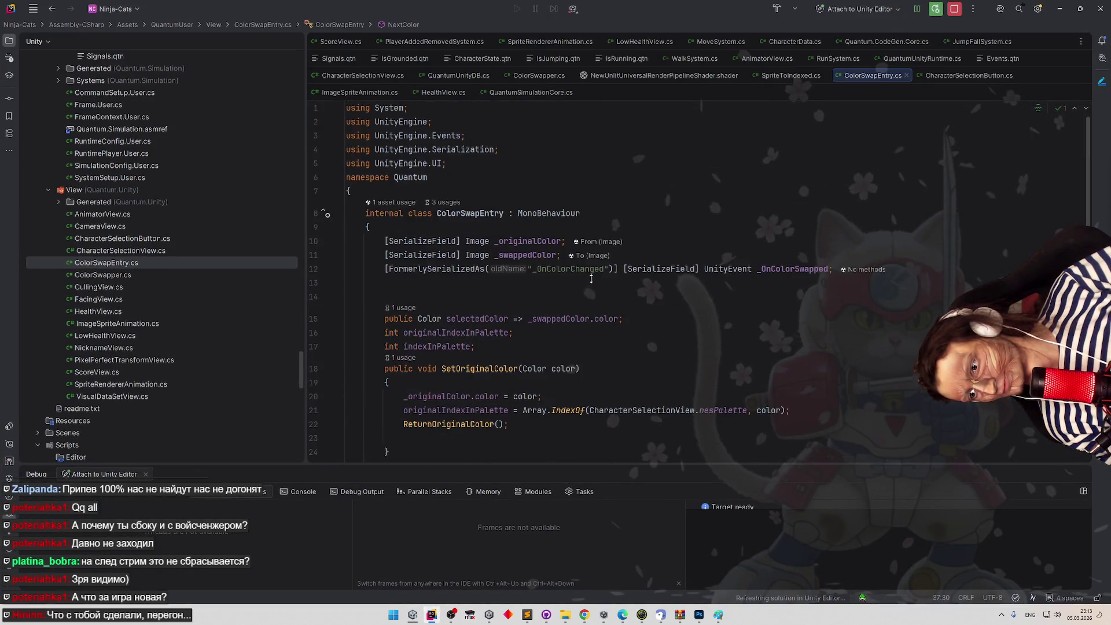
left_click_drag(917, 269, 312, 269)
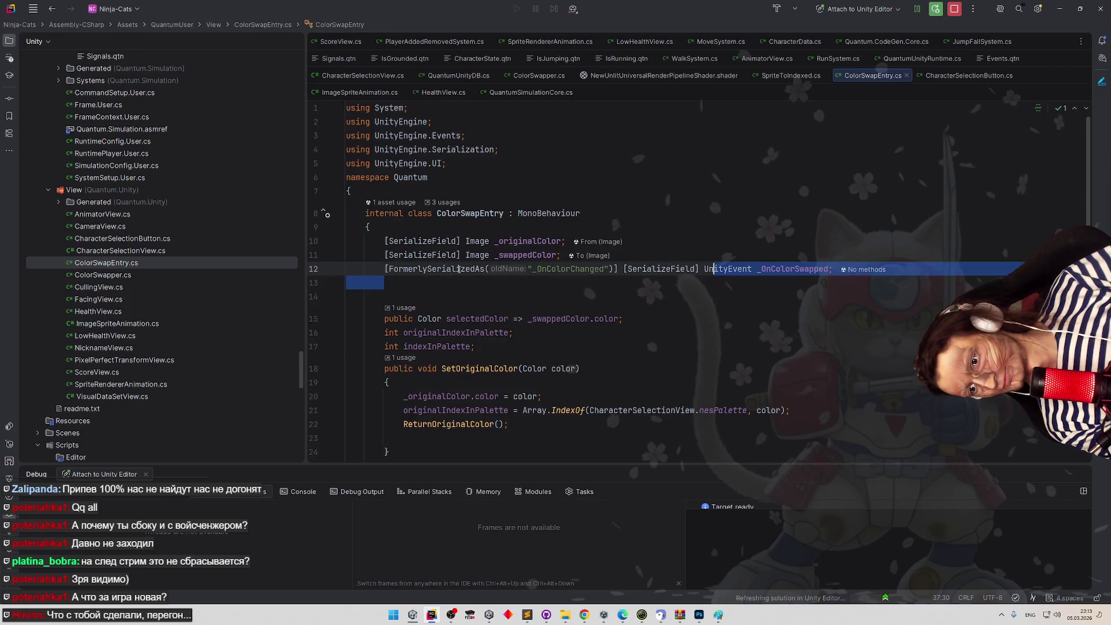
key("BackSpace")
key("BackSpace")
left_click(739, 241)
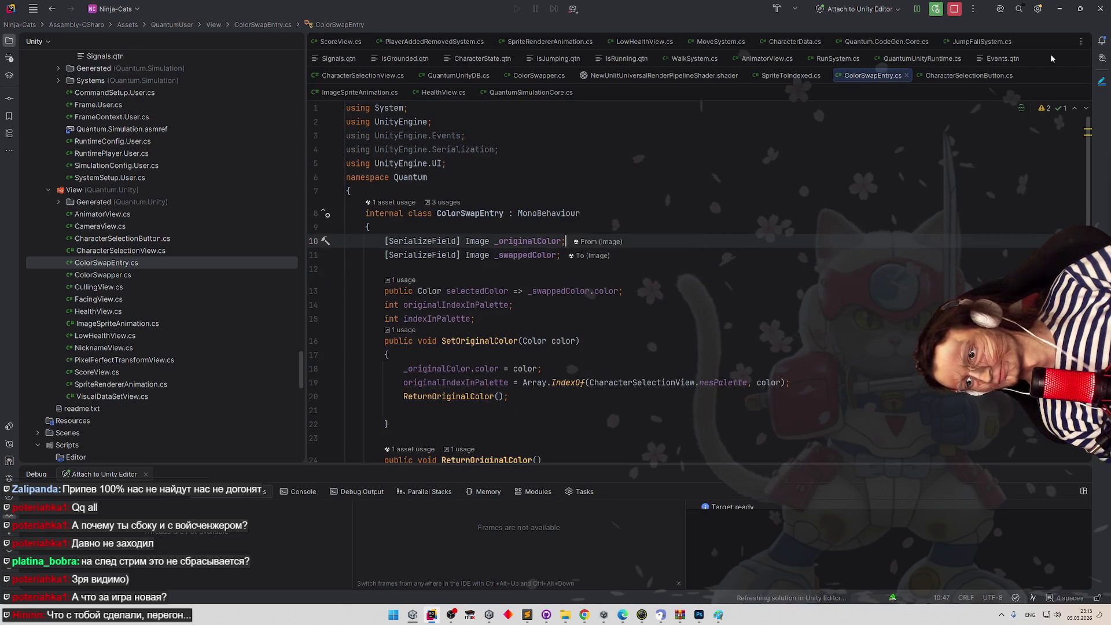
left_click(1060, 9)
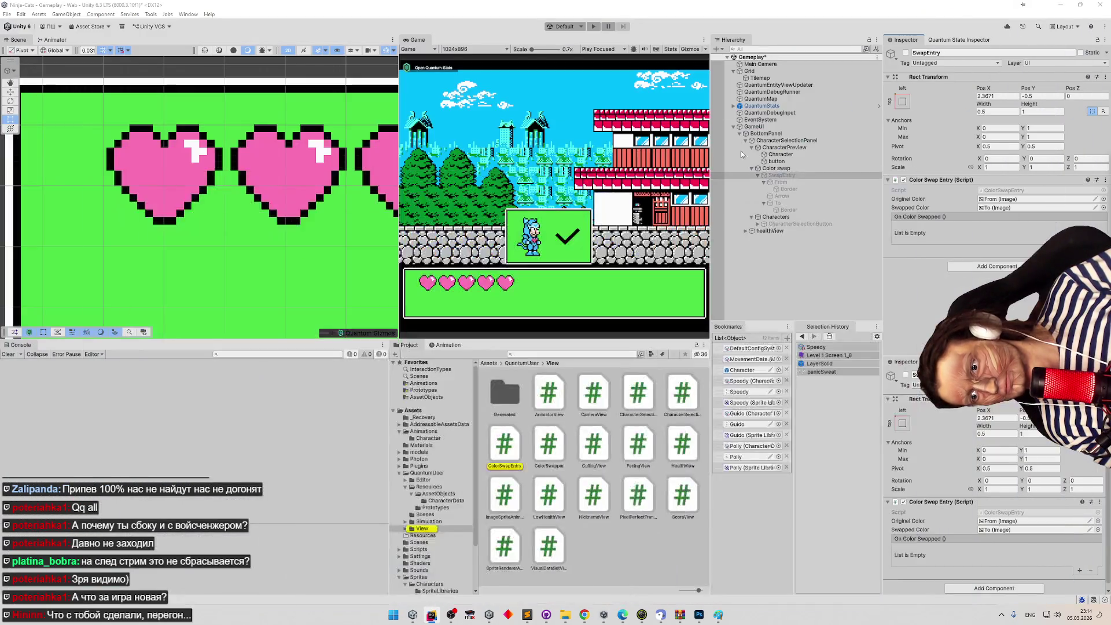
Inspect the On Click () actions of the From and To swatch buttons under SwapEntry.
key("alt+Tab")
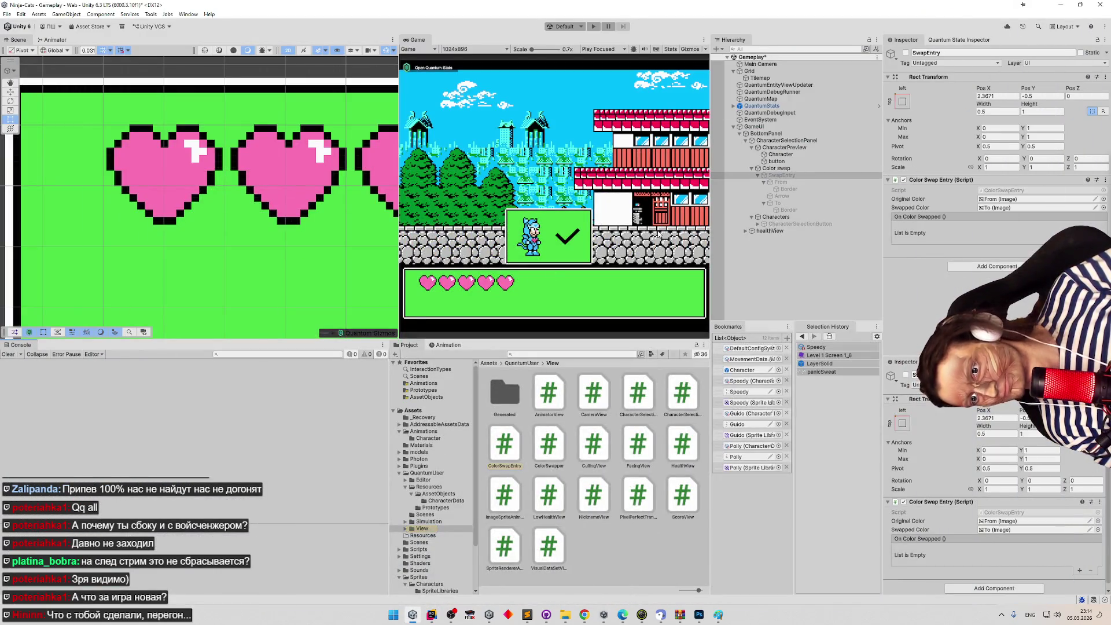
left_click(777, 202)
left_click(781, 175)
left_click(758, 175)
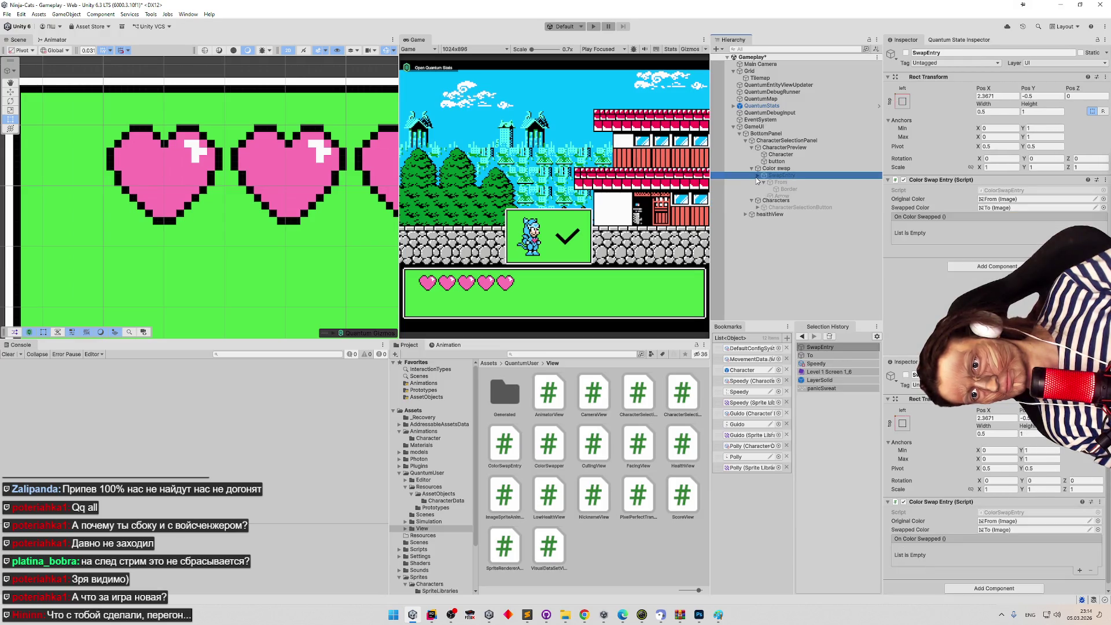
left_click(781, 183)
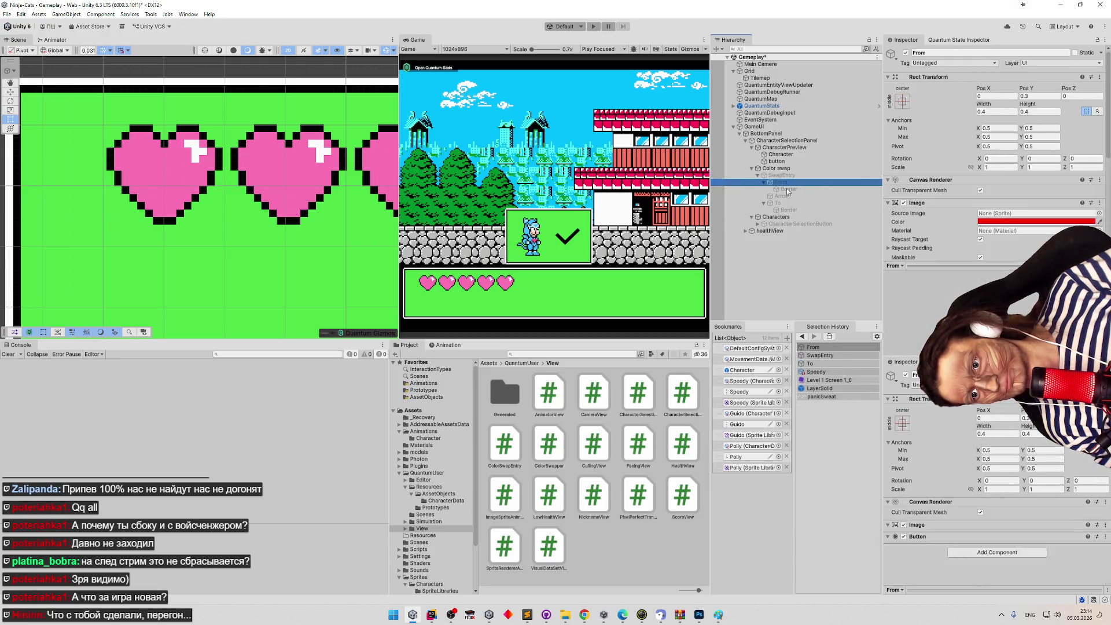
left_click(779, 203)
scroll(1015, 182, "down", 2)
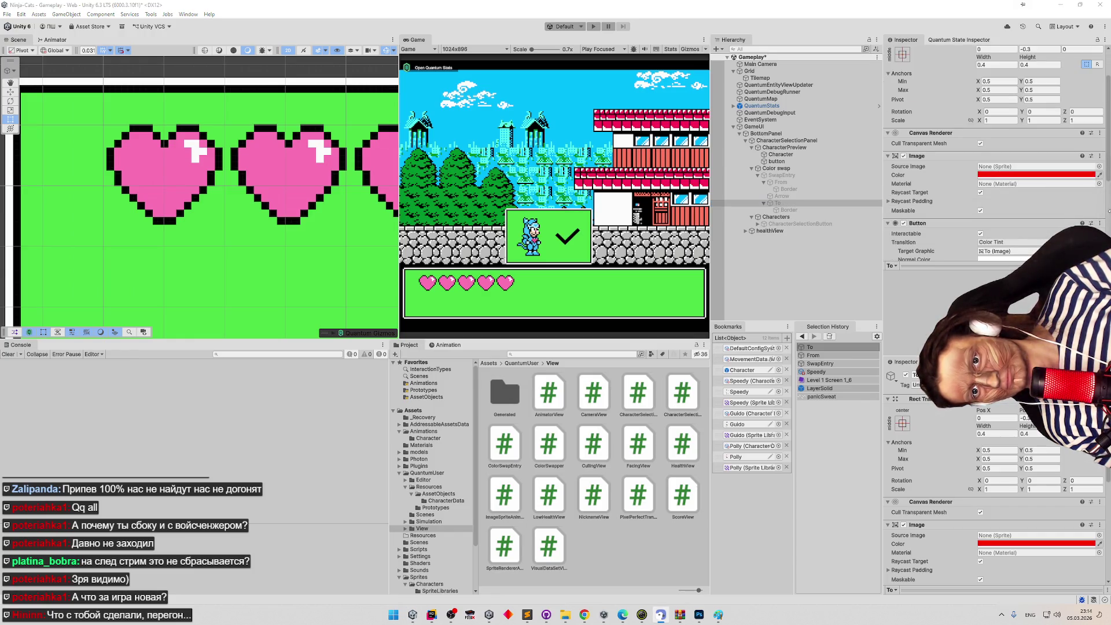
scroll(1103, 182, "down", 3)
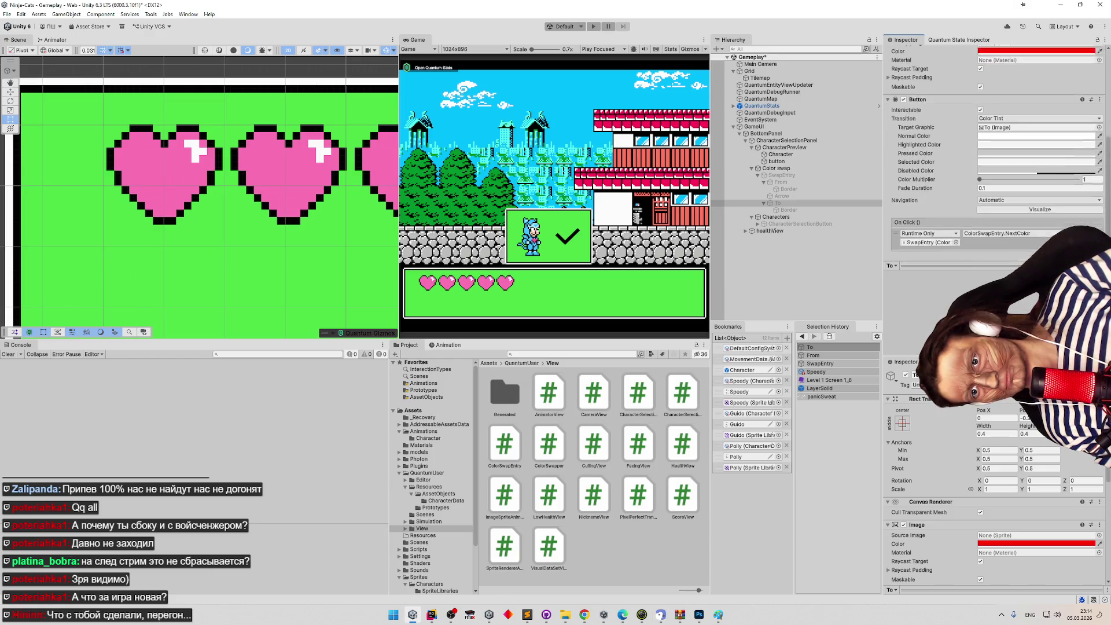
left_click(791, 197)
left_click(792, 203)
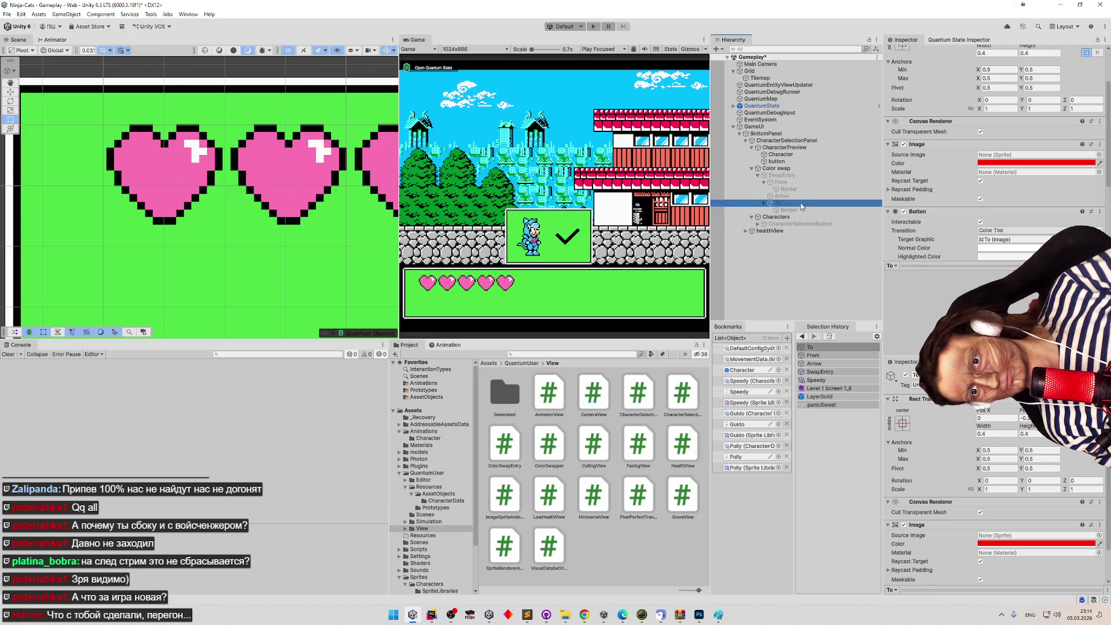
scroll(952, 183, "down", 3)
scroll(952, 180, "up", 1)
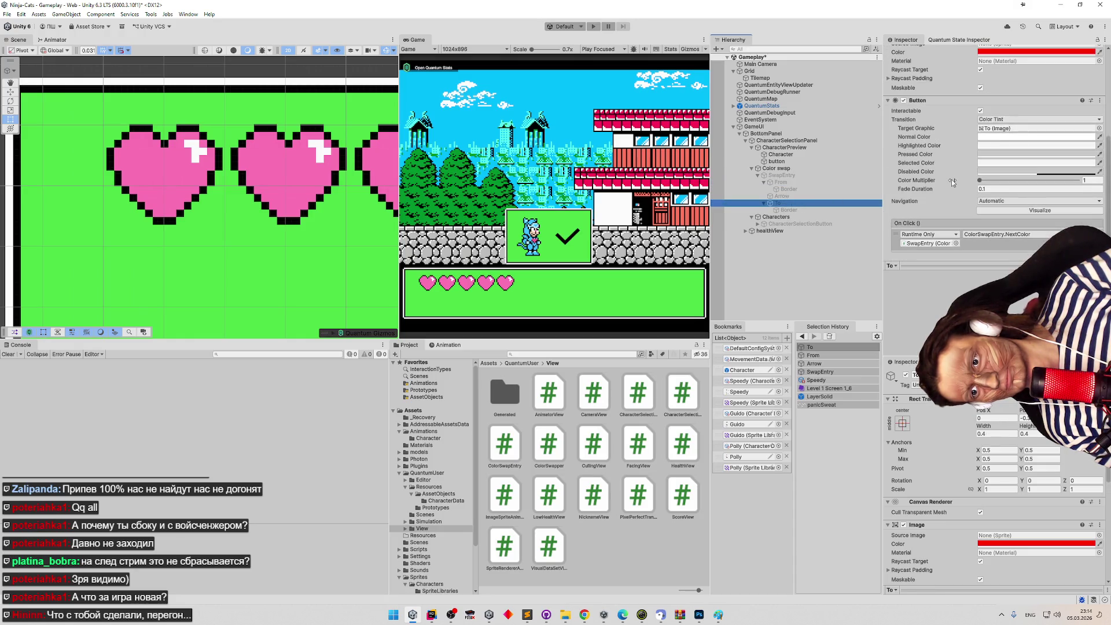
scroll(924, 191, "up", 5)
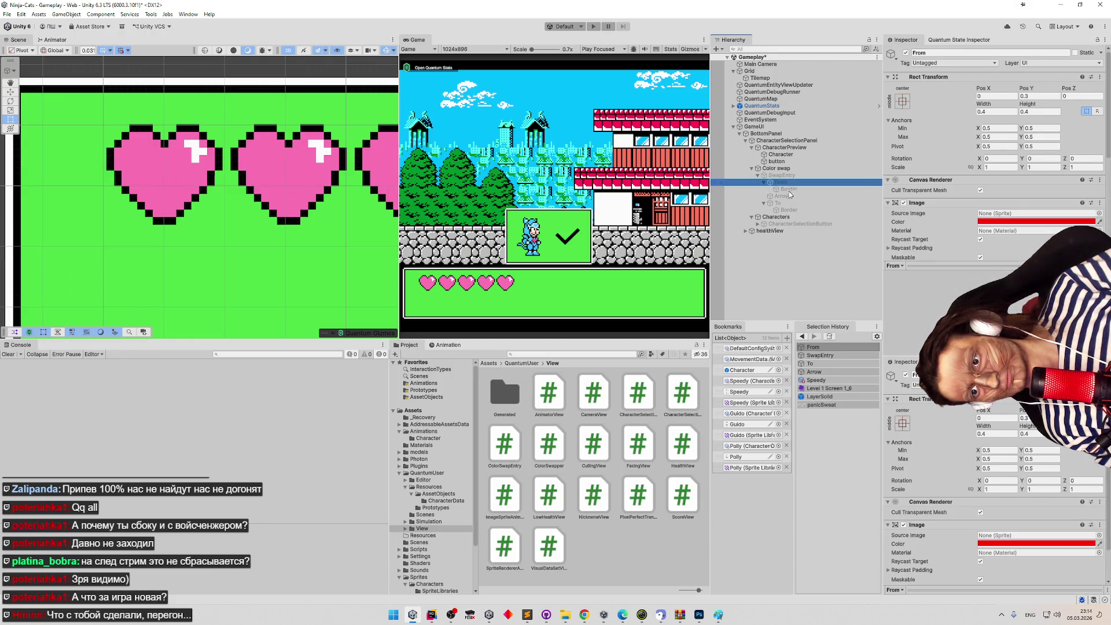
scroll(924, 191, "down", 4)
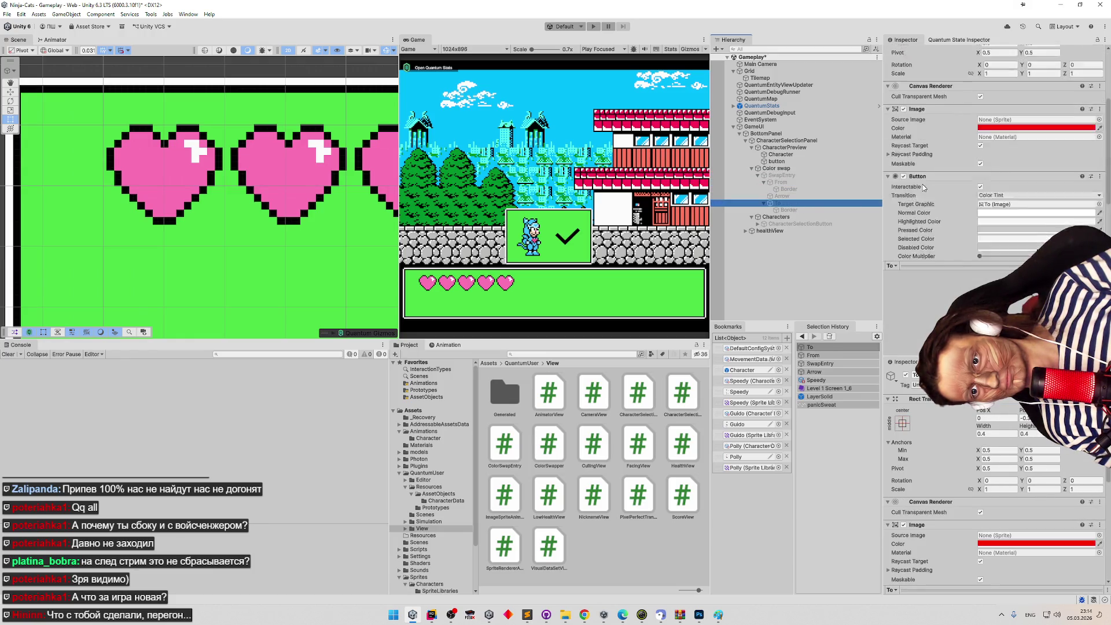
left_click(802, 182)
left_click(797, 204)
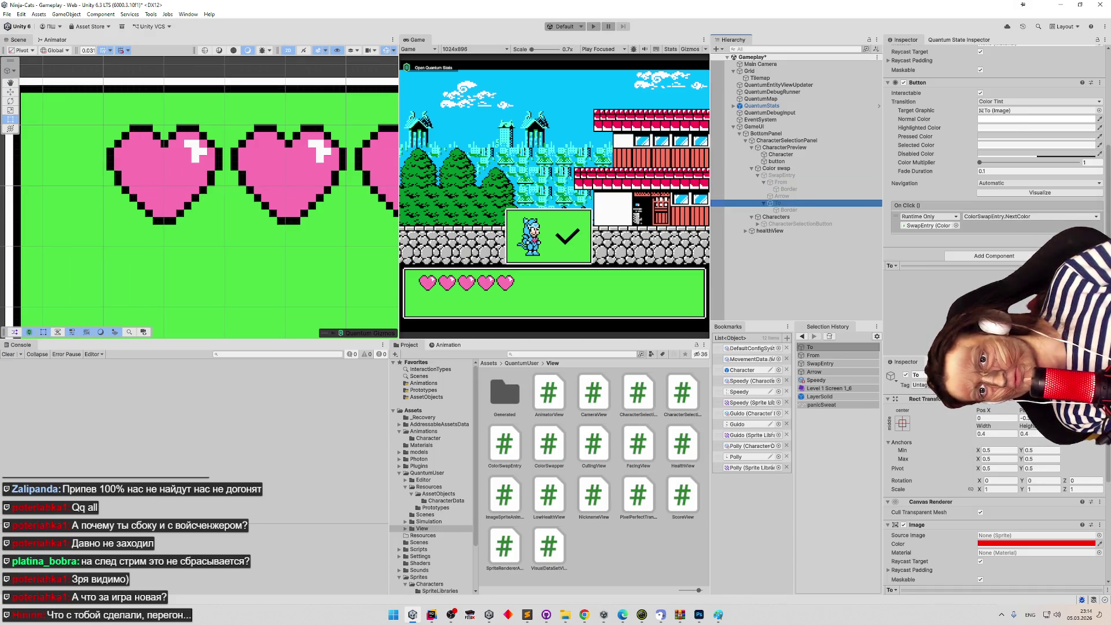
Add a second On Click action to the To button calling ColorSwapper.UpdateTexture on Color swap.
left_click(1049, 235)
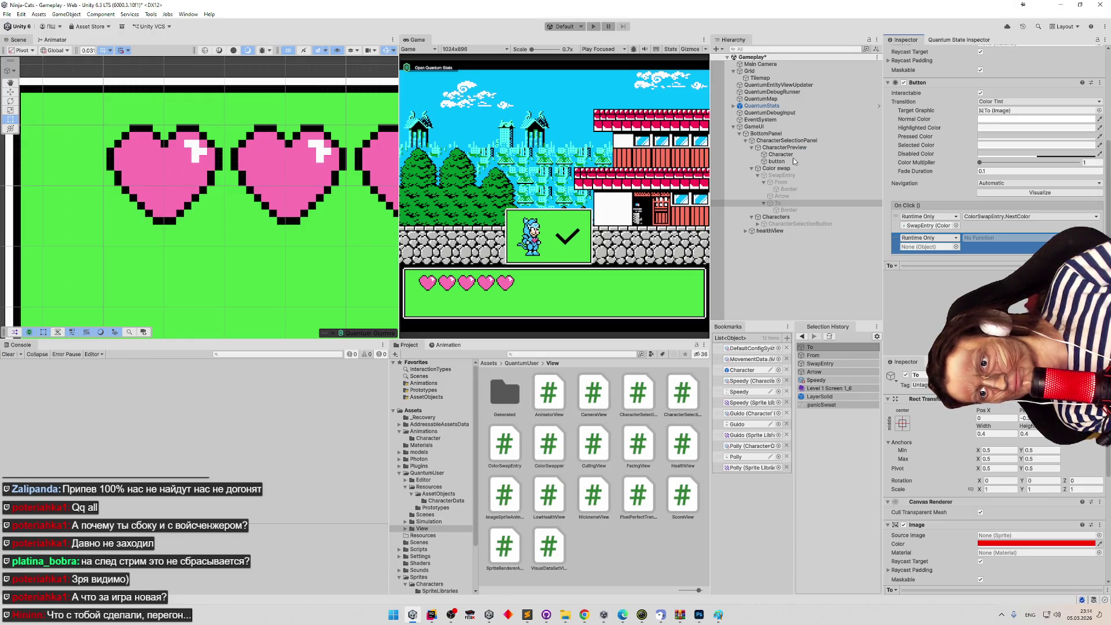
left_click_drag(786, 167, 929, 247)
scroll(955, 231, "down", 1)
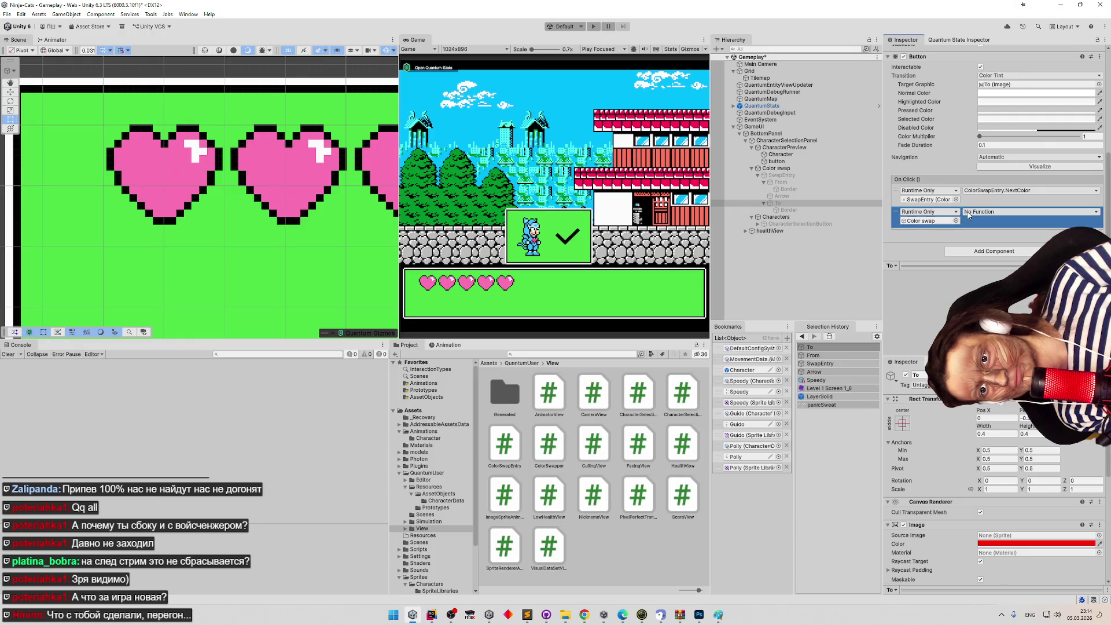
left_click(983, 212)
mouse_move(987, 268)
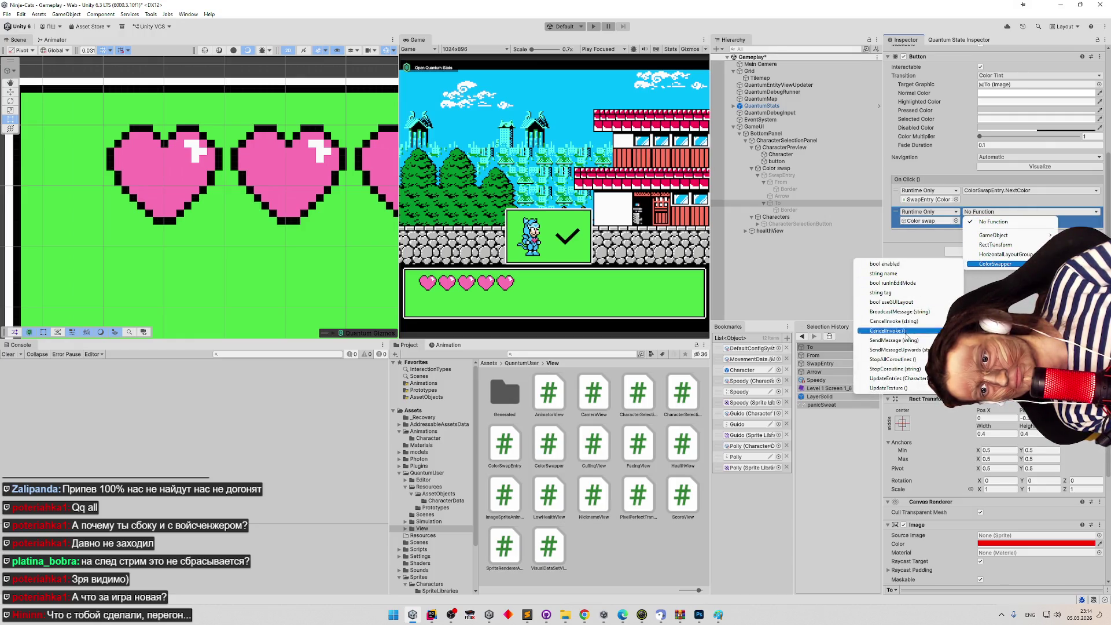
left_click(907, 389)
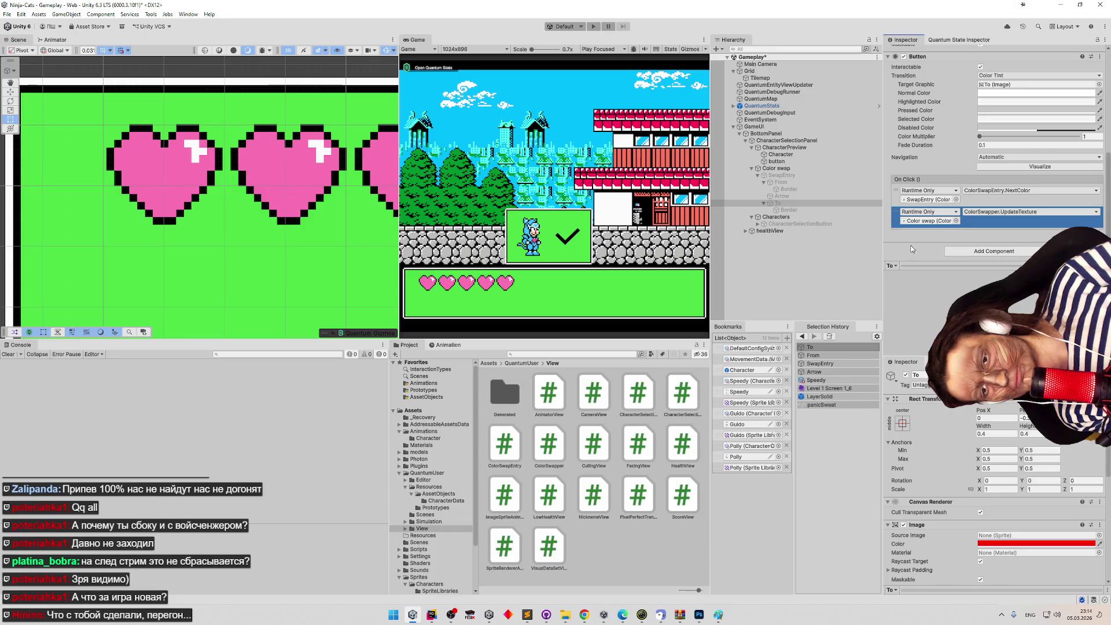
Give the From button the same Color swap UpdateTexture action and save the Gameplay scene.
left_click(783, 183)
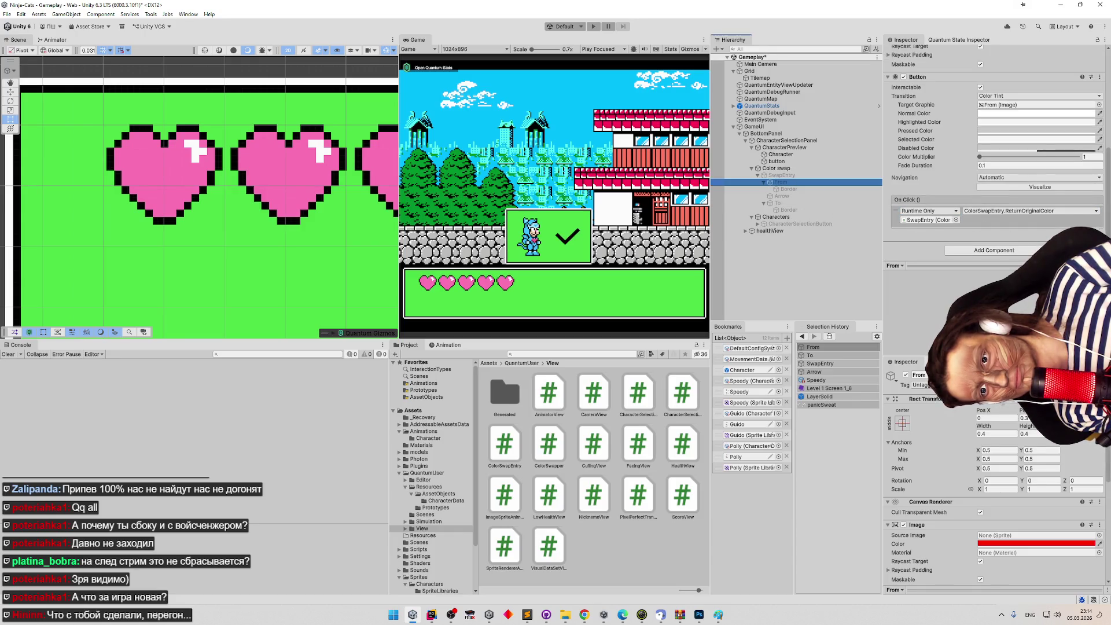
left_click(1084, 228)
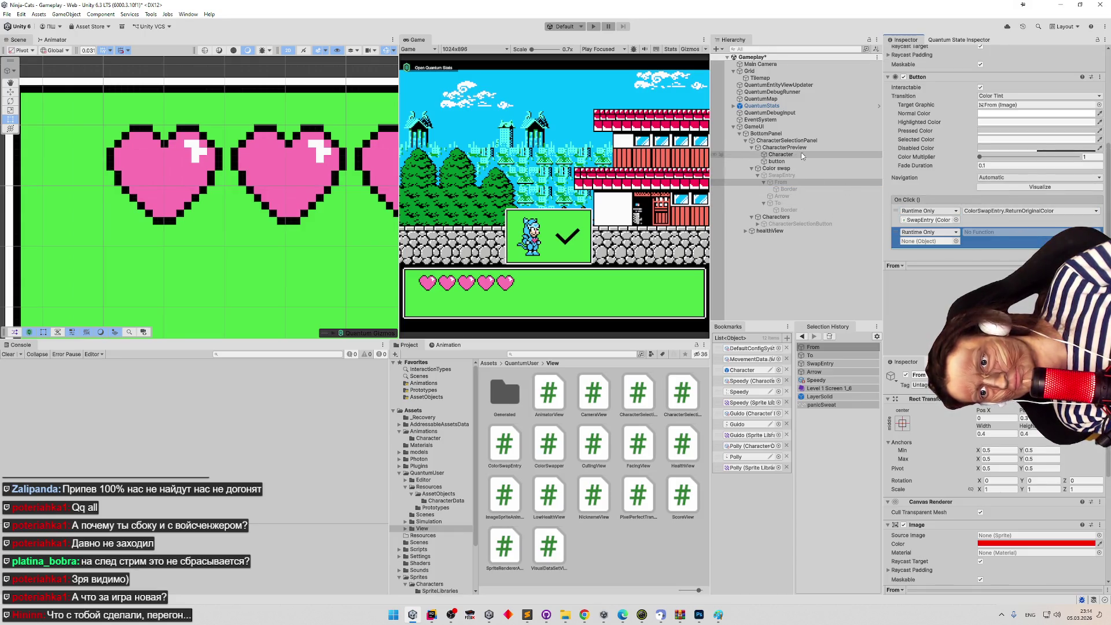
left_click_drag(798, 148, 929, 241)
left_click(990, 232)
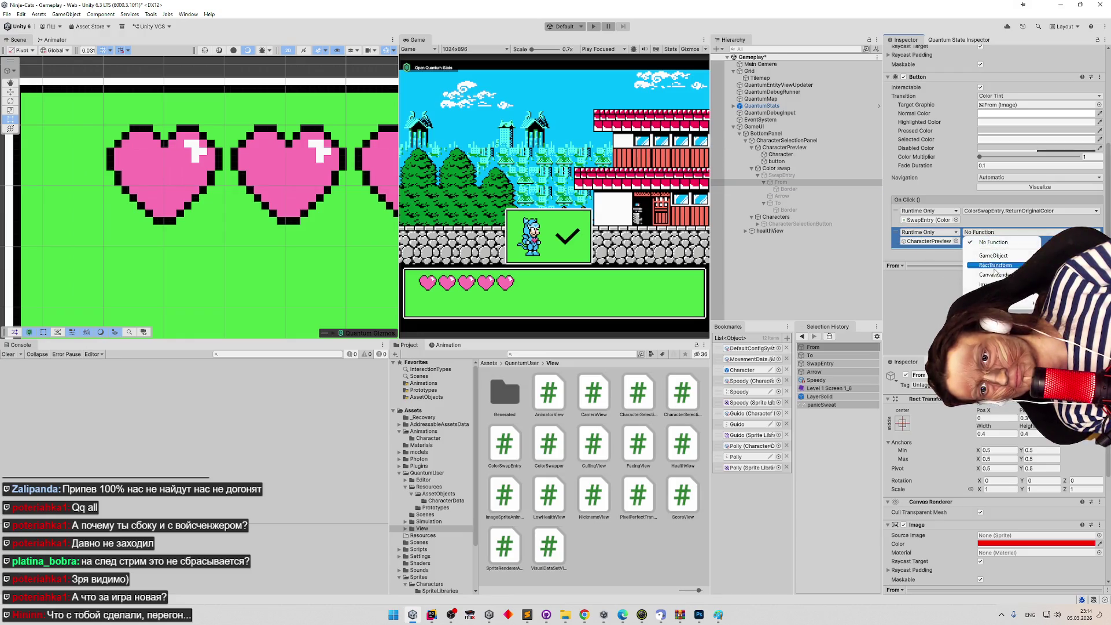
left_click_drag(776, 168, 929, 241)
left_click(990, 232)
mouse_move(990, 284)
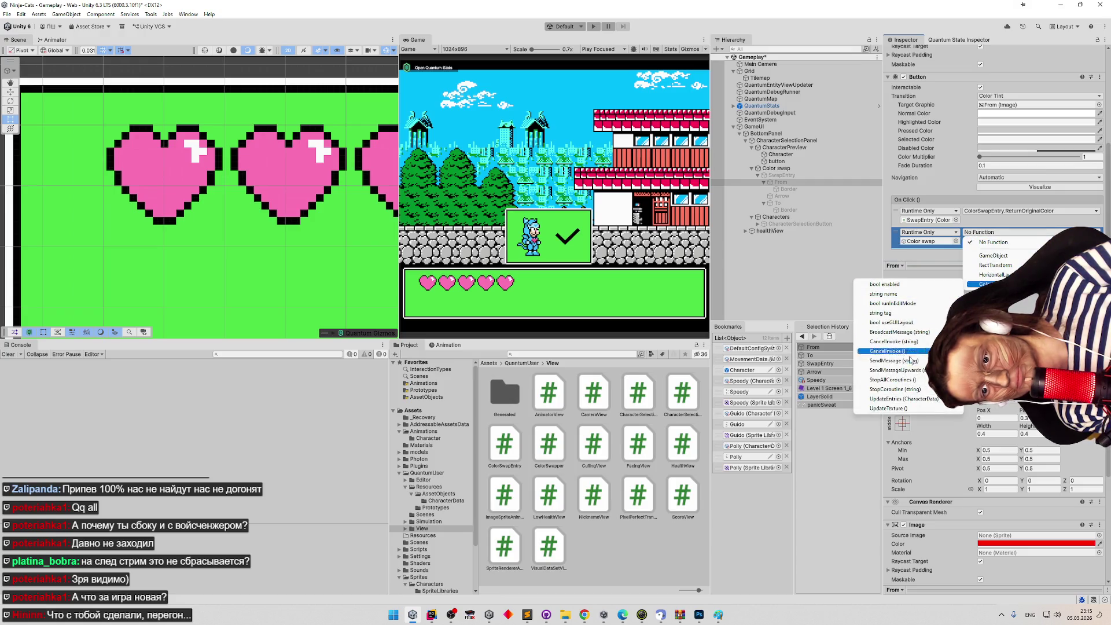
left_click(873, 408)
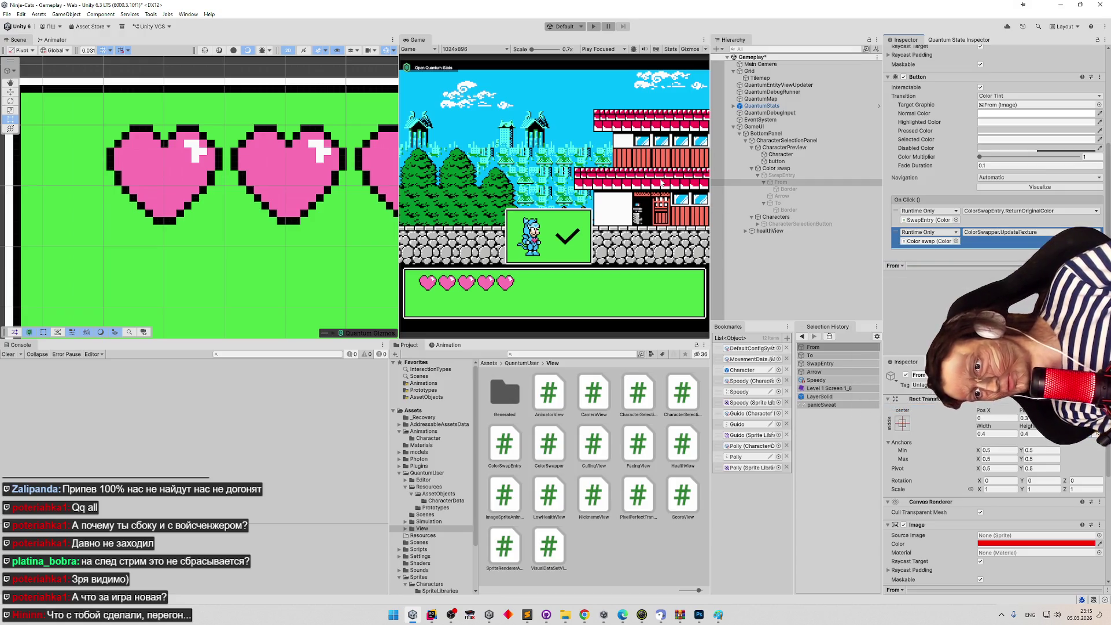
key("ctrl+s")
Play, open the colour swatches, and follow the ArgumentOutOfRangeException to ColorSwapper.cs line 45.
key("ctrl+p")
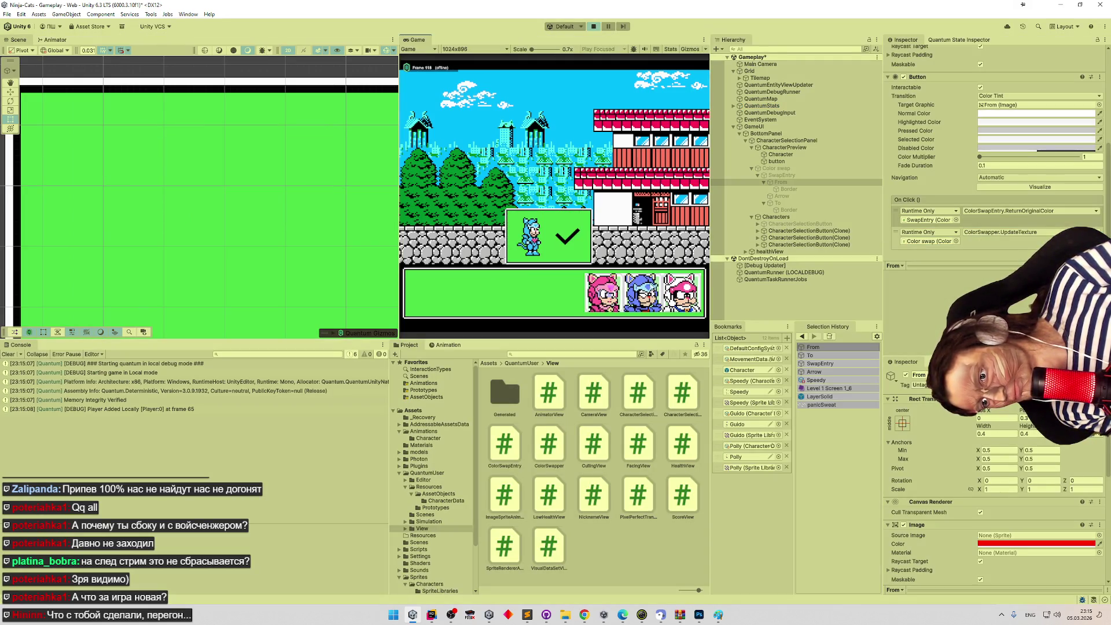
left_click(649, 289)
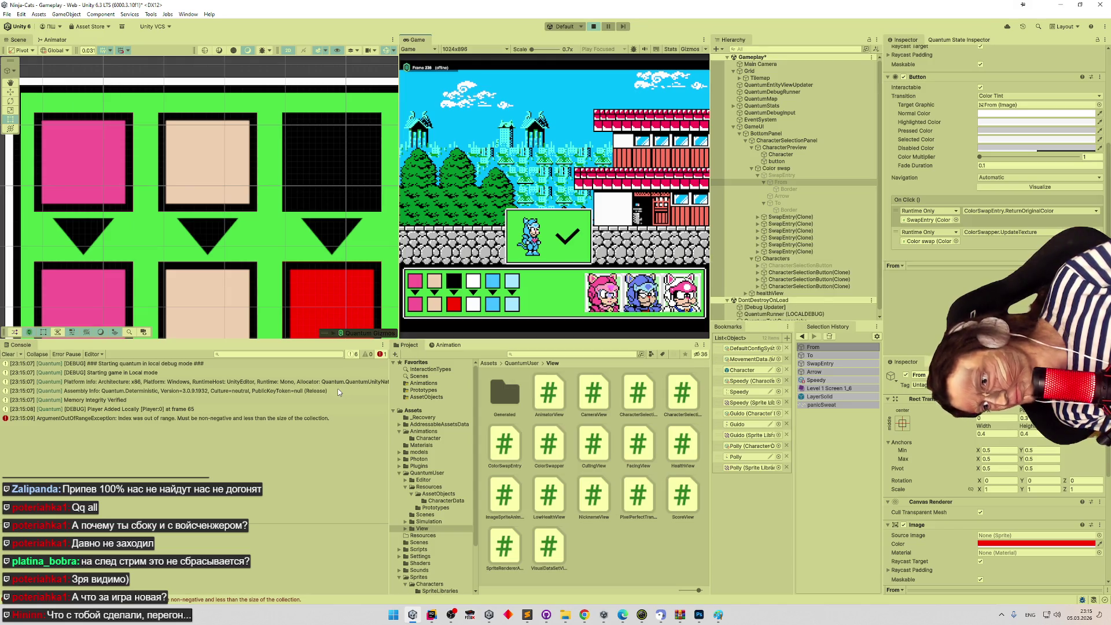
left_click(234, 419)
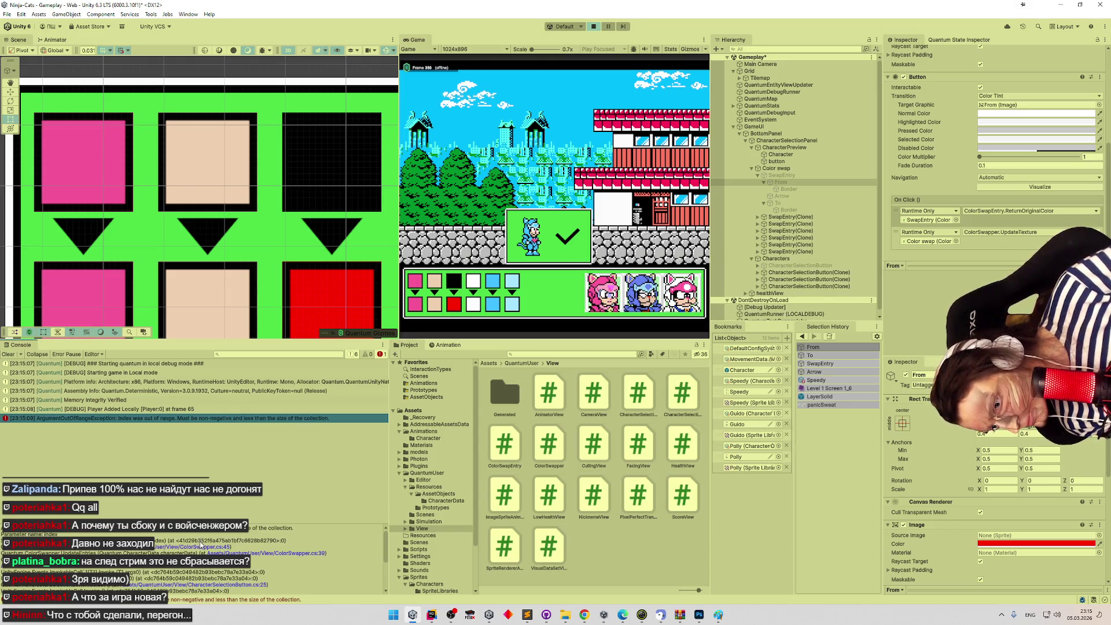
left_click(198, 547)
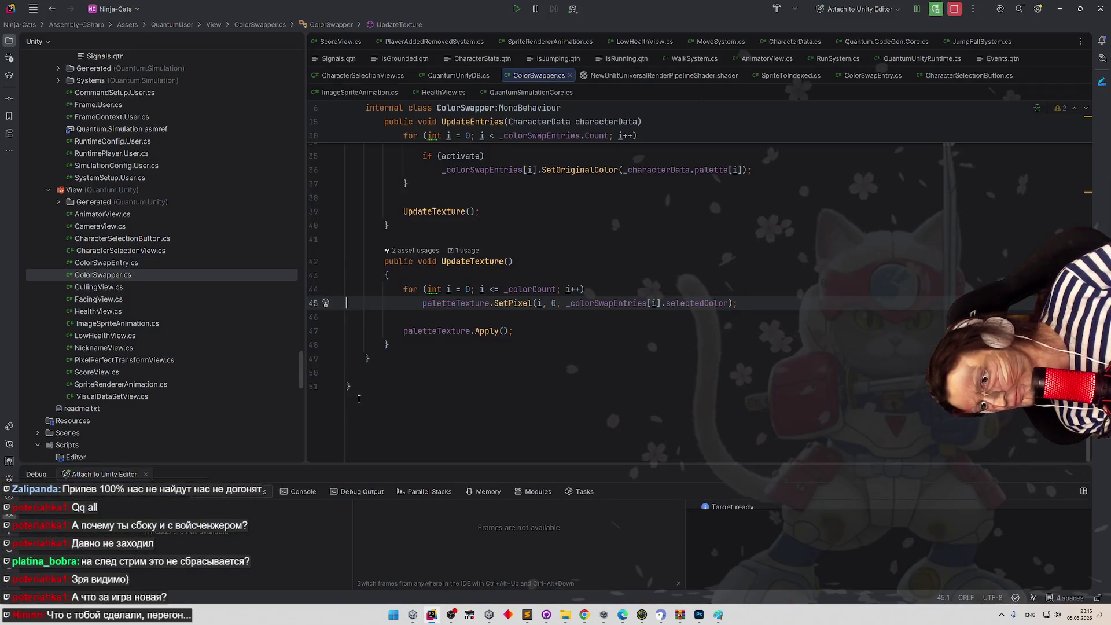
Inspect UpdateTexture's loop and find where _colorCount is declared.
scroll(383, 370, "up", 2)
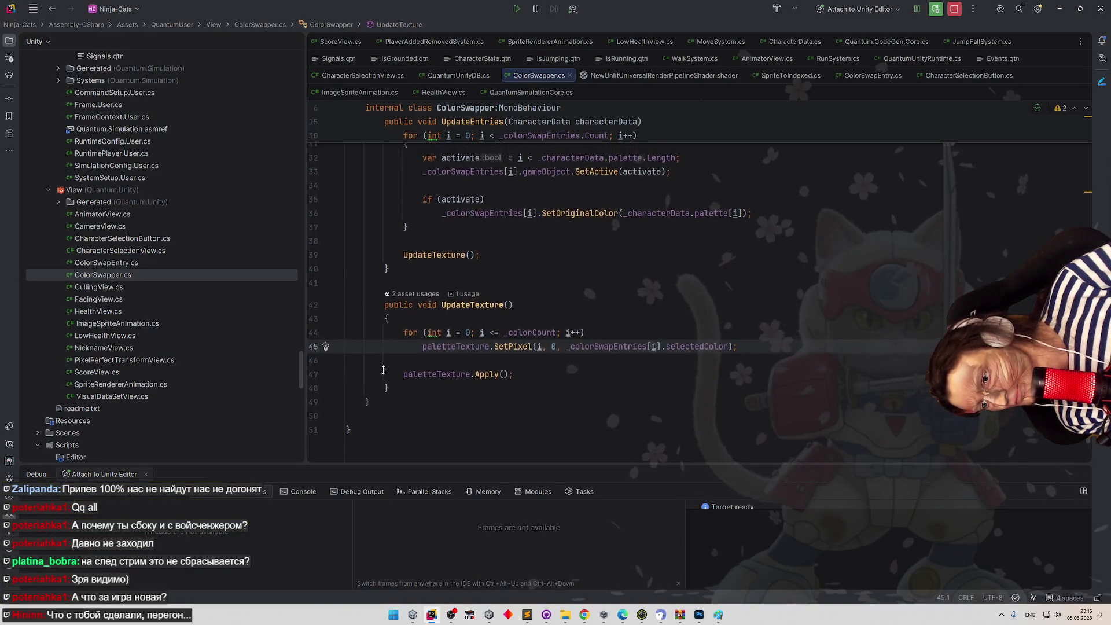
scroll(384, 374, "up", 2)
scroll(389, 388, "down", 2)
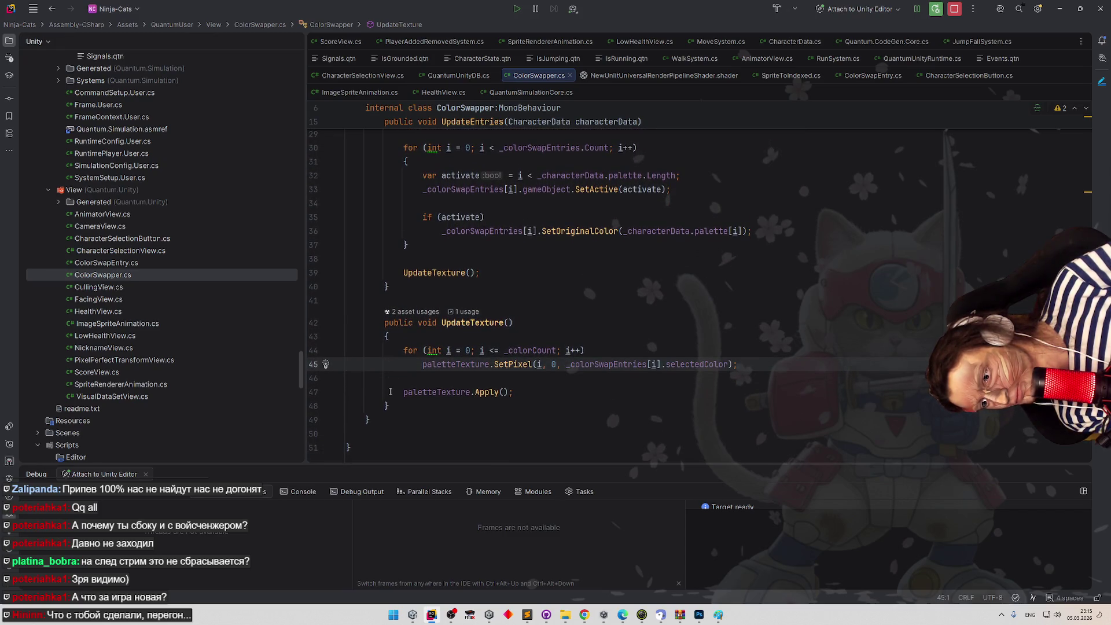
double_click(431, 363)
scroll(440, 324, "up", 5)
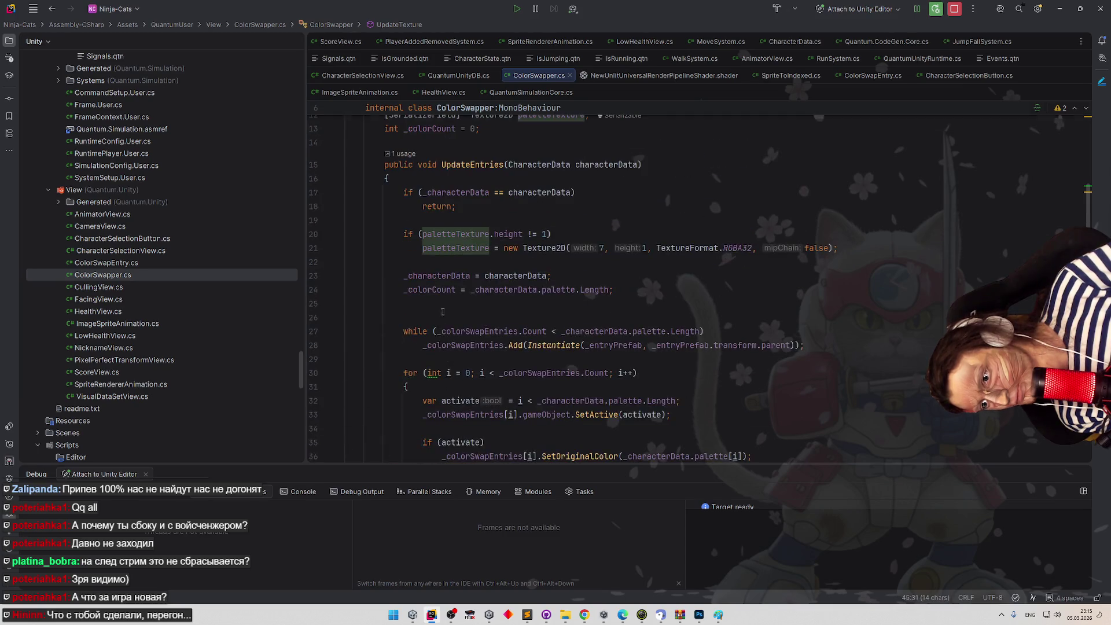
scroll(463, 336, "down", 6)
left_click(553, 330)
left_click(537, 325, "ctrl")
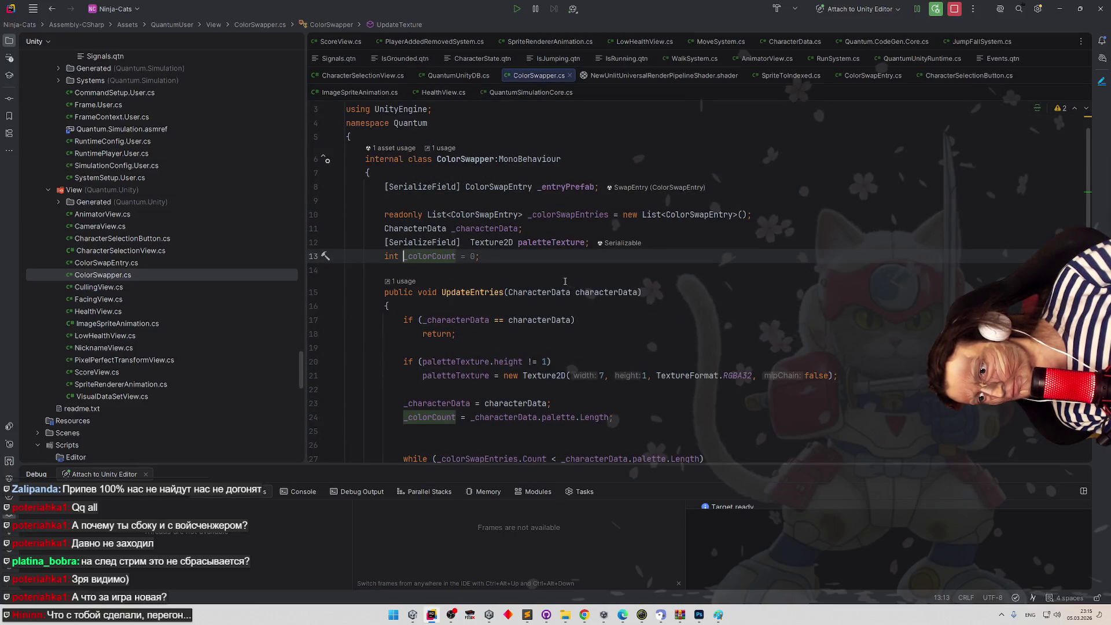
scroll(566, 287, "down", 3)
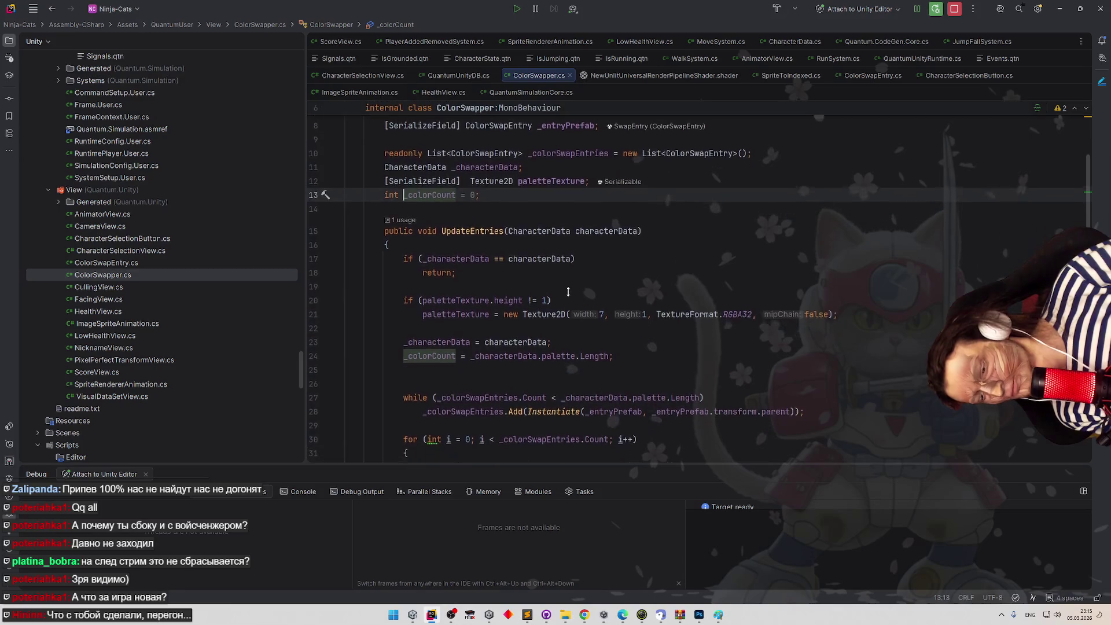
scroll(578, 284, "down", 1)
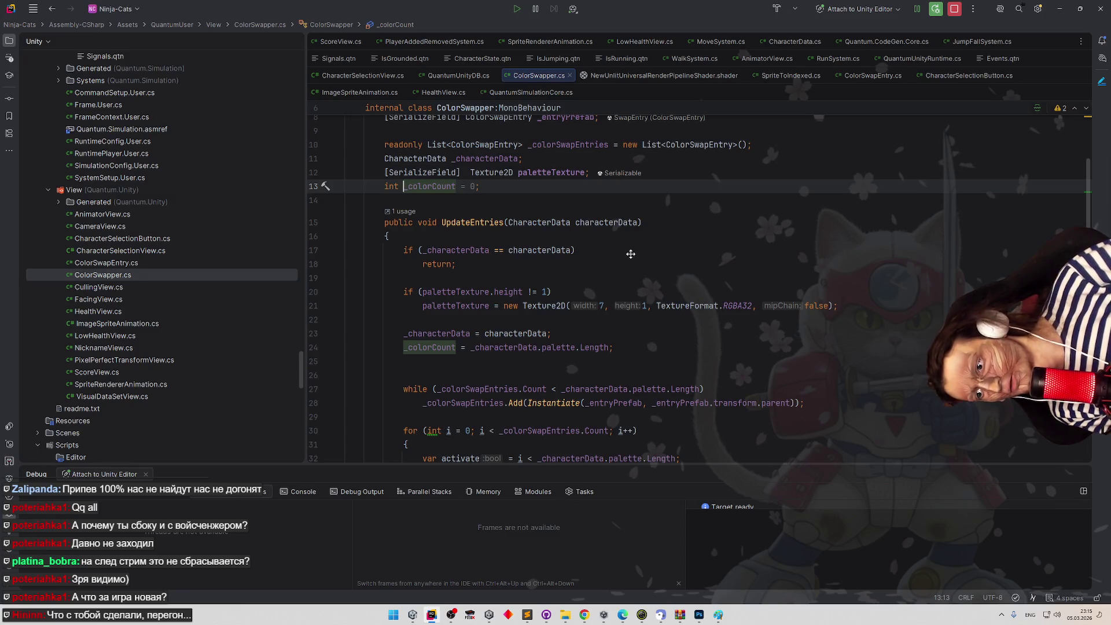
scroll(631, 255, "down", 2)
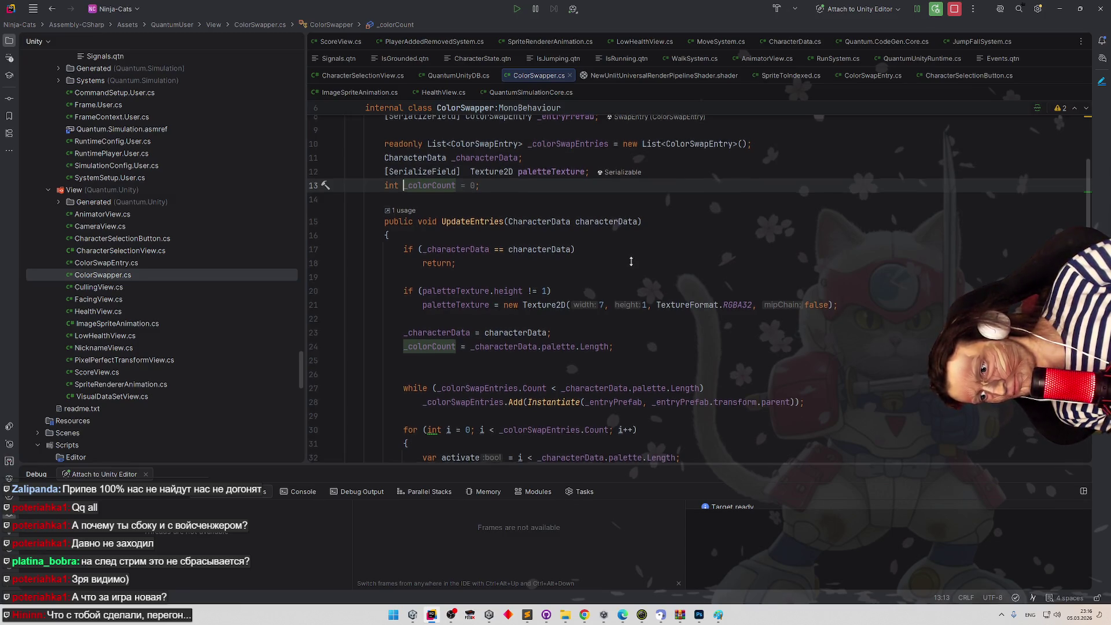
scroll(631, 263, "down", 1)
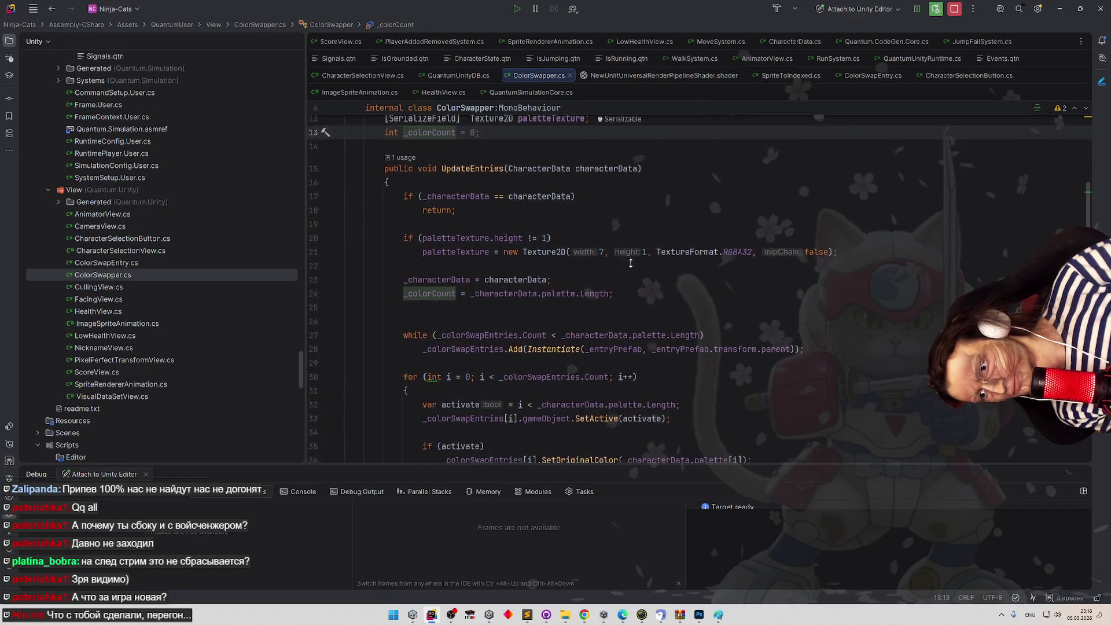
Replace _characterData.palette.Length with _colorCount on lines 27 and 32.
double_click(448, 292)
key("ctrl+c")
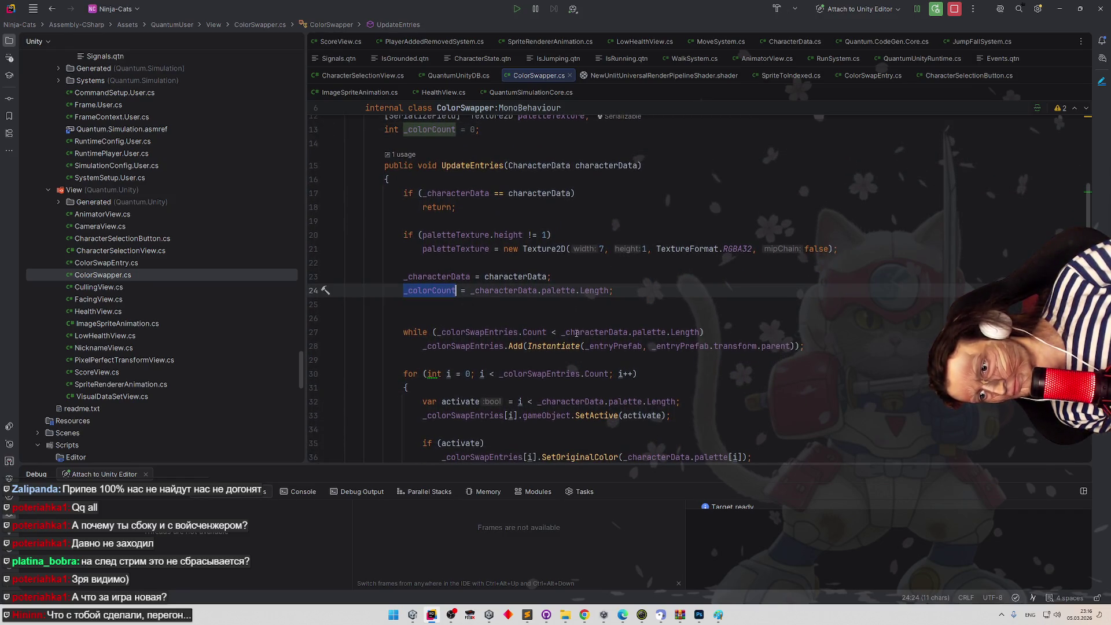
left_click_drag(561, 332, 702, 332)
key("ctrl+v")
key("Right")
scroll(667, 311, "down", 1)
scroll(667, 310, "down", 2)
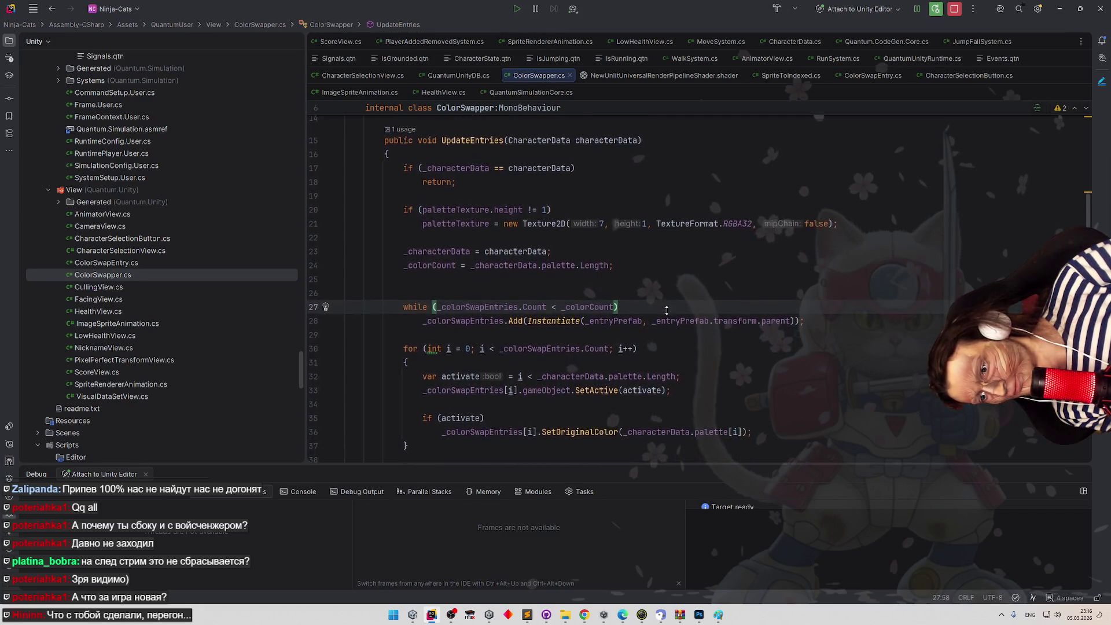
scroll(667, 310, "down", 2)
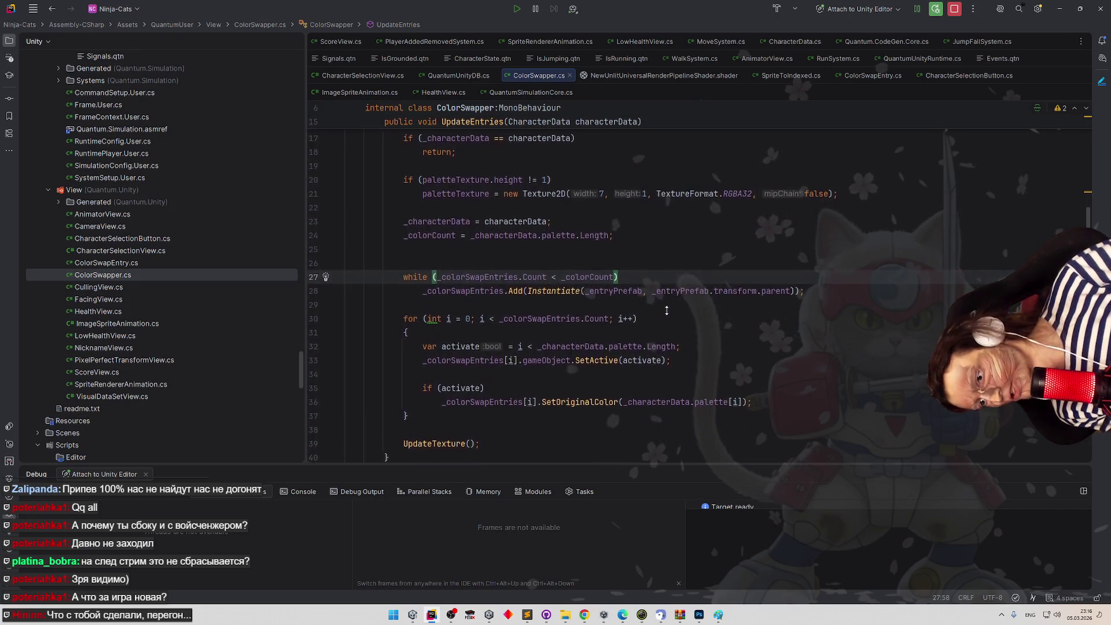
scroll(666, 311, "down", 1)
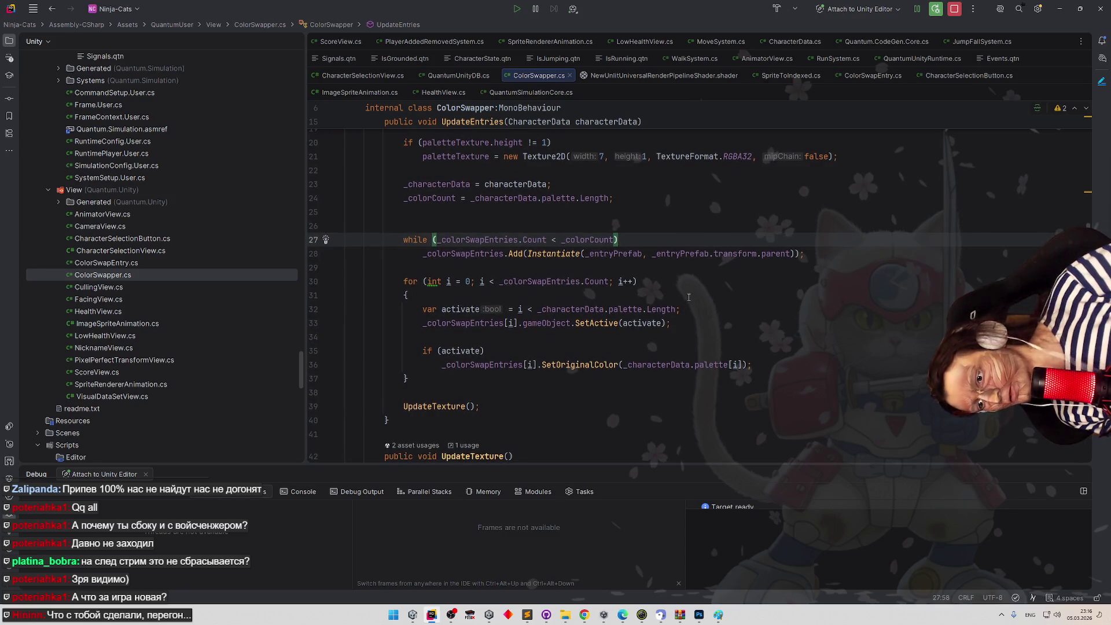
left_click_drag(542, 309, 693, 312)
type("_colorCount;")
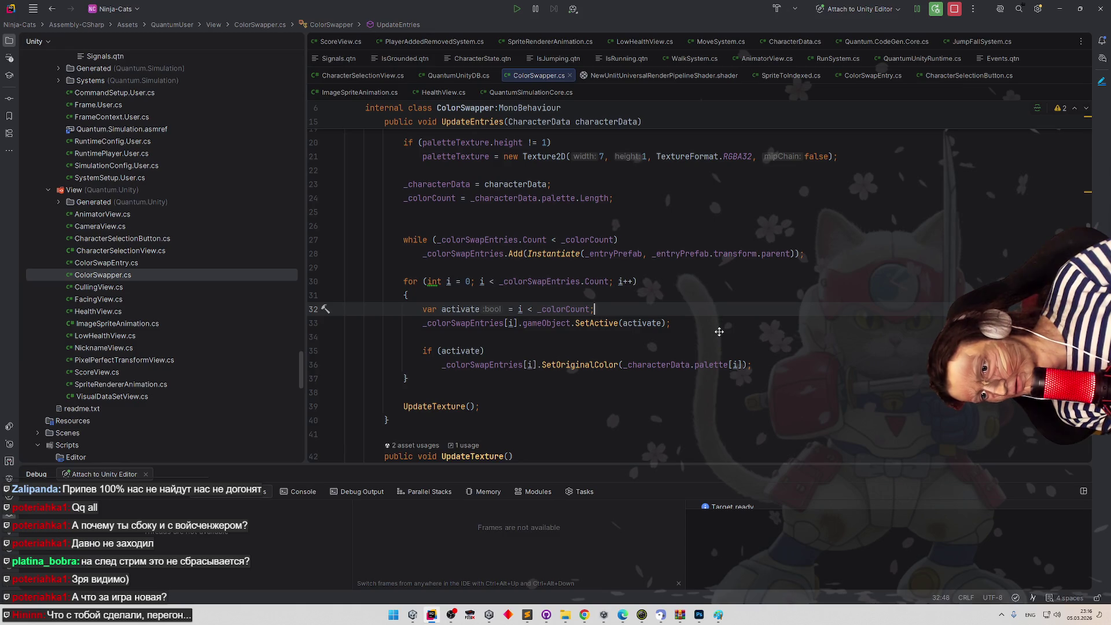
Set a breakpoint on UpdateTexture's loop at line 44.
scroll(720, 342, "down", 3)
scroll(720, 346, "down", 5)
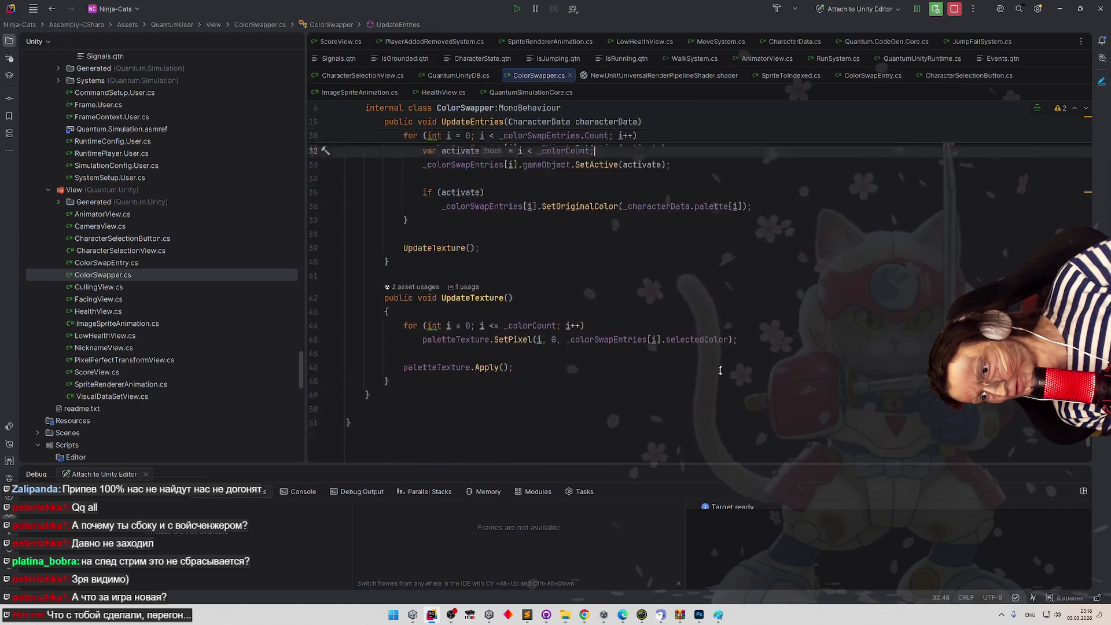
left_click(327, 295)
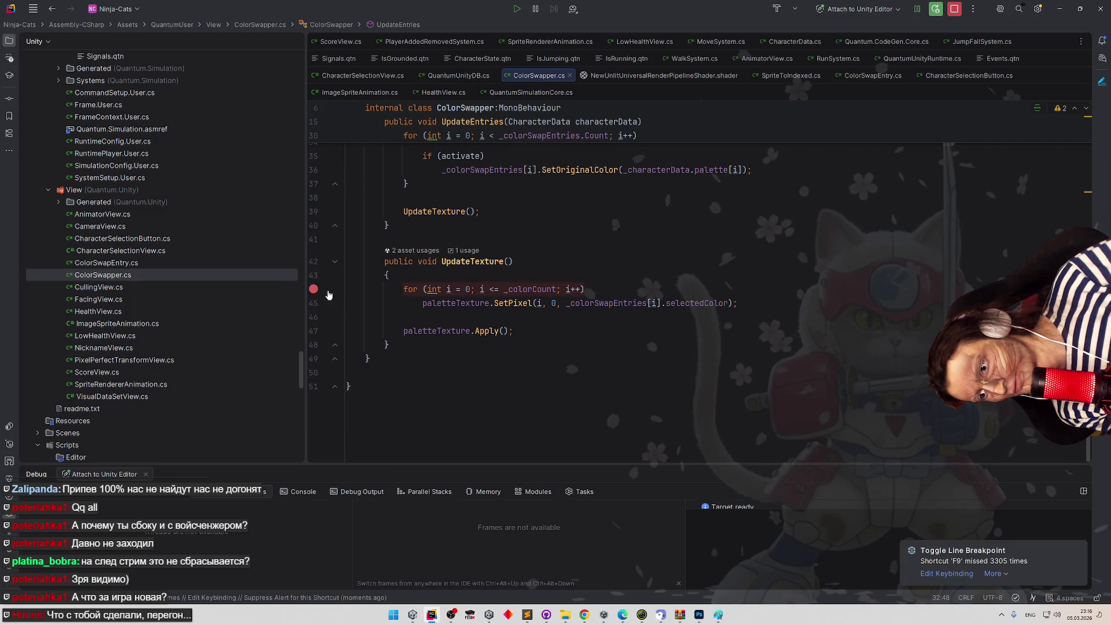
Minimize Rider to bring the Unity Editor game scene back.
left_click(1060, 9)
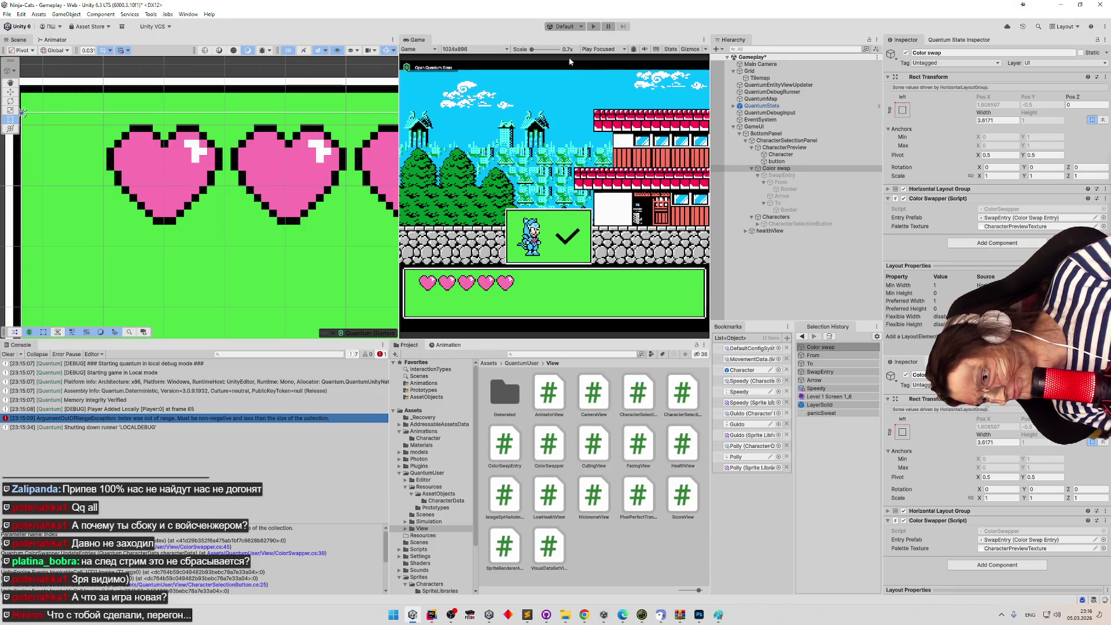
Play, pick a character to hit the breakpoint, and inspect _colorCount values in Rider.
left_click(594, 26)
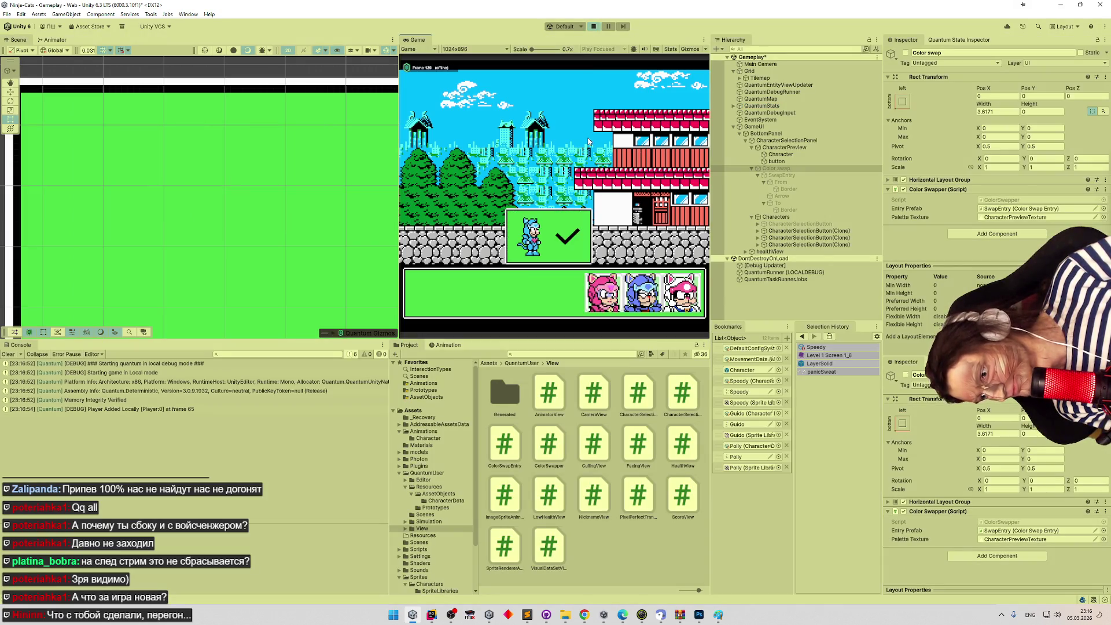
left_click(639, 291)
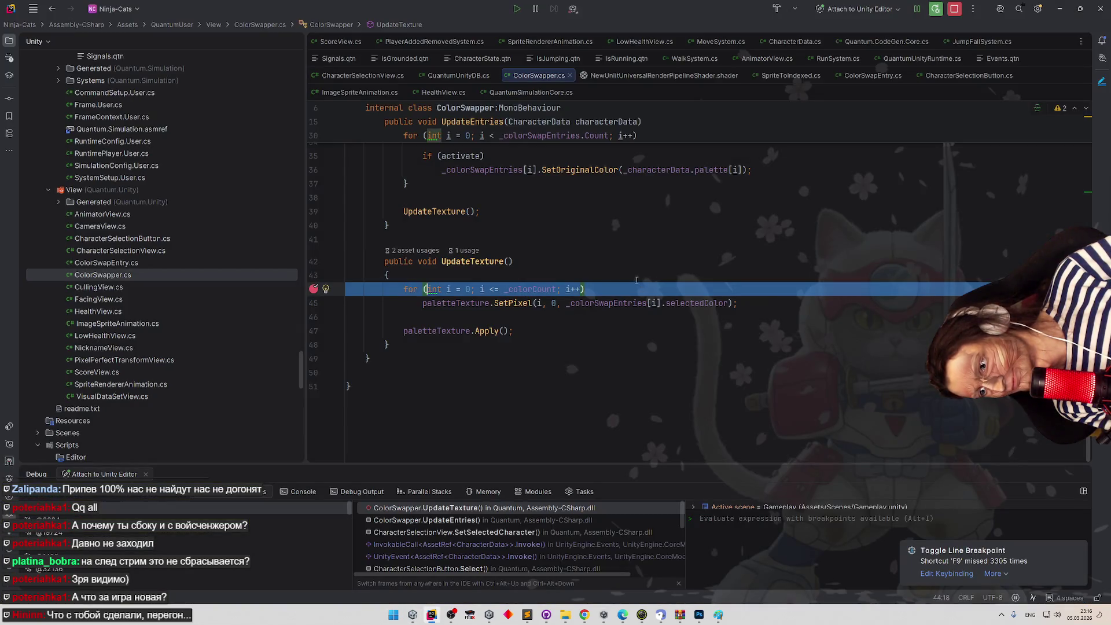
scroll(634, 266, "up", 5)
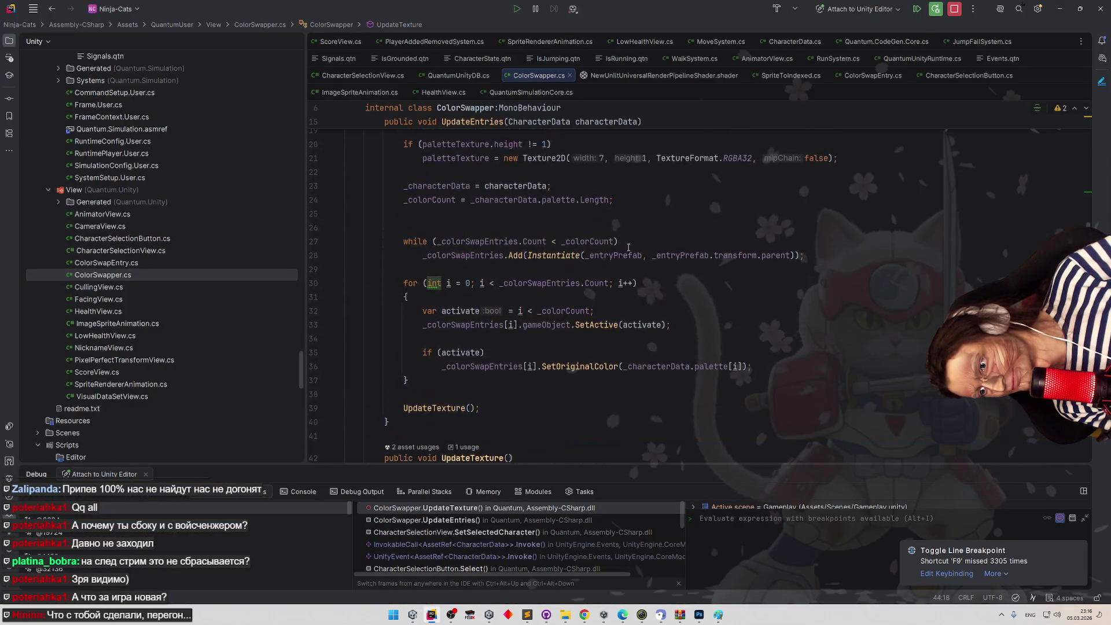
scroll(622, 237, "up", 2)
scroll(621, 229, "up", 1)
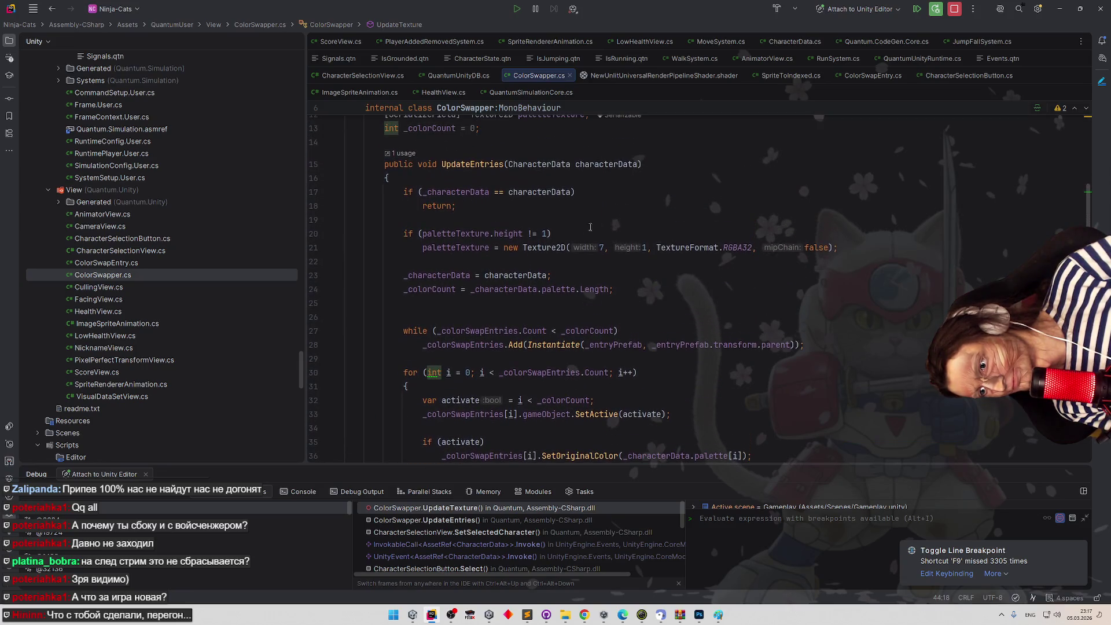
mouse_move(524, 230)
scroll(555, 243, "down", 7)
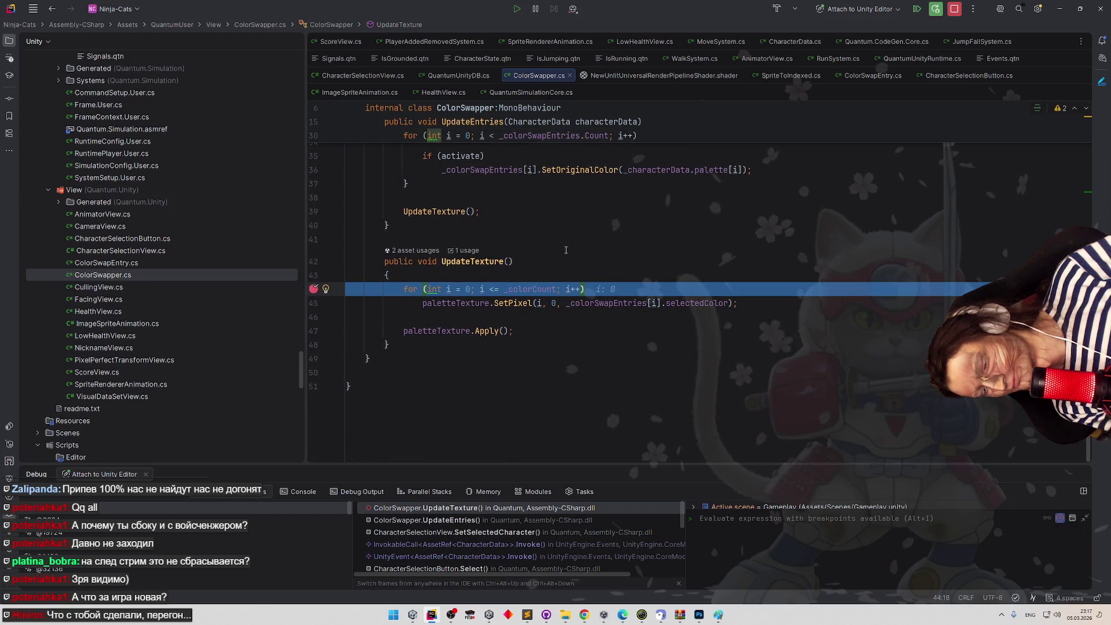
mouse_move(537, 288)
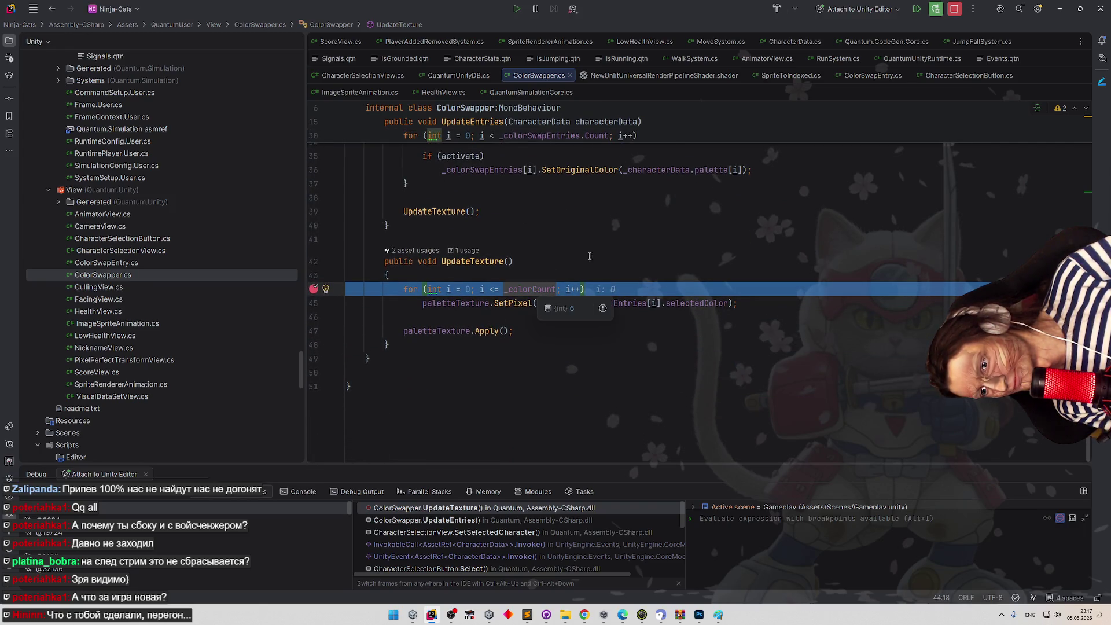
left_click(657, 339)
mouse_move(623, 305)
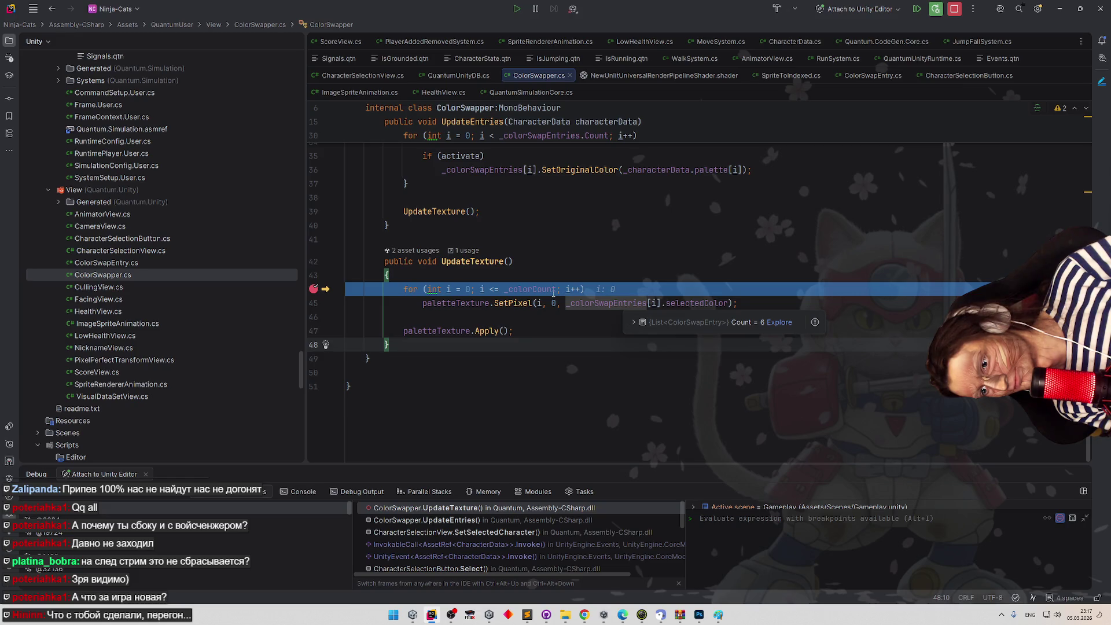
mouse_move(549, 293)
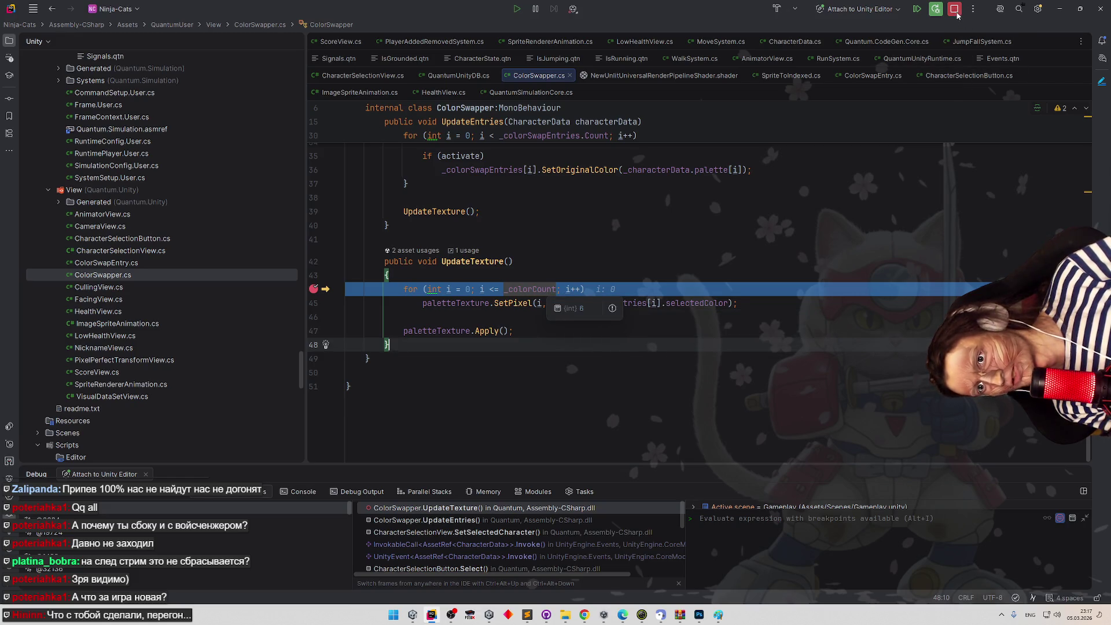
Stop debugging, change <= to < on line 44, and remove the breakpoint.
left_click(954, 9)
left_click(497, 289)
key("BackSpace")
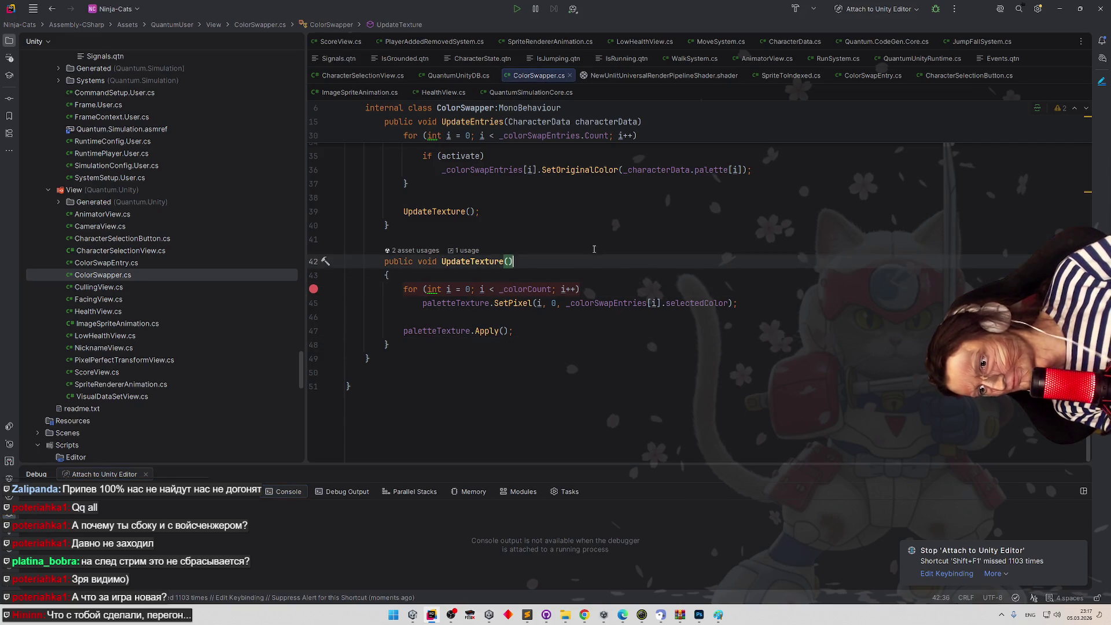
left_click(667, 316)
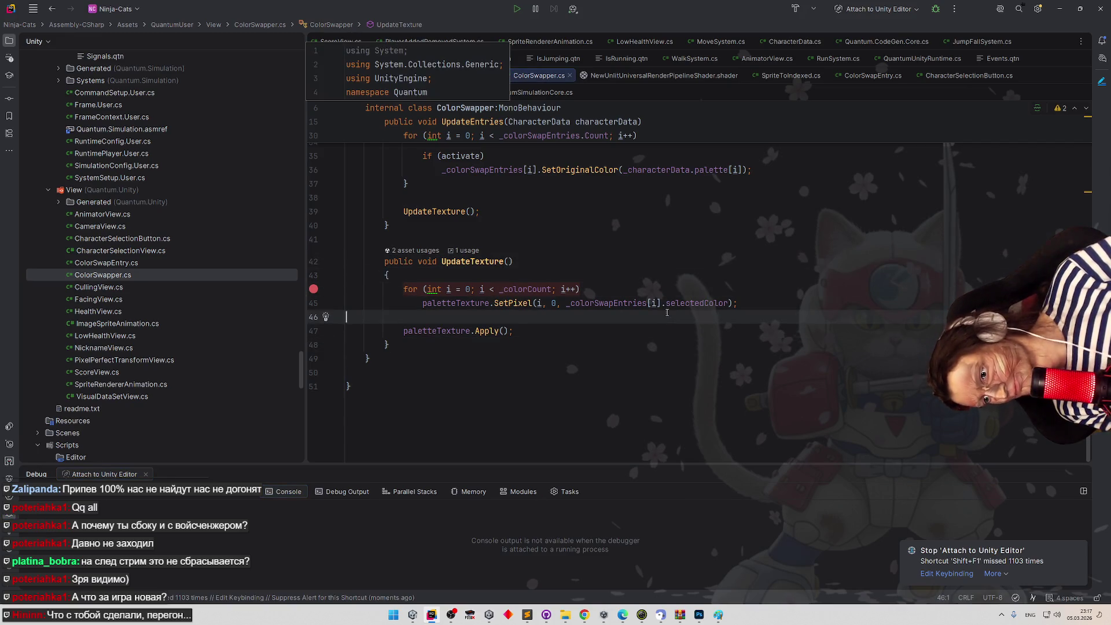
left_click(313, 289)
left_click(399, 226)
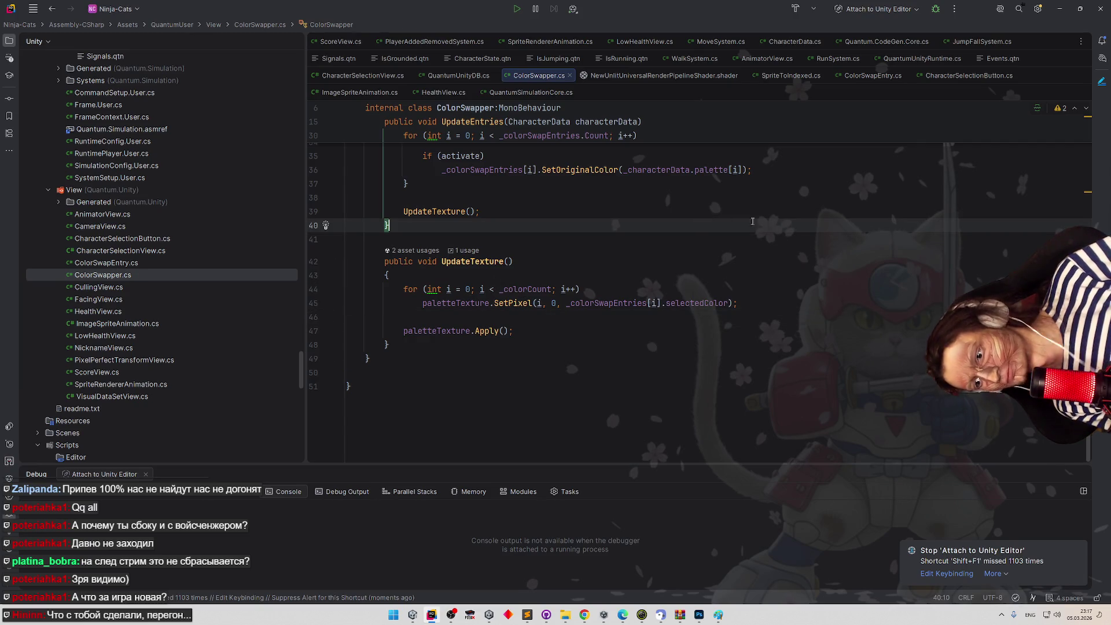
left_click(1060, 9)
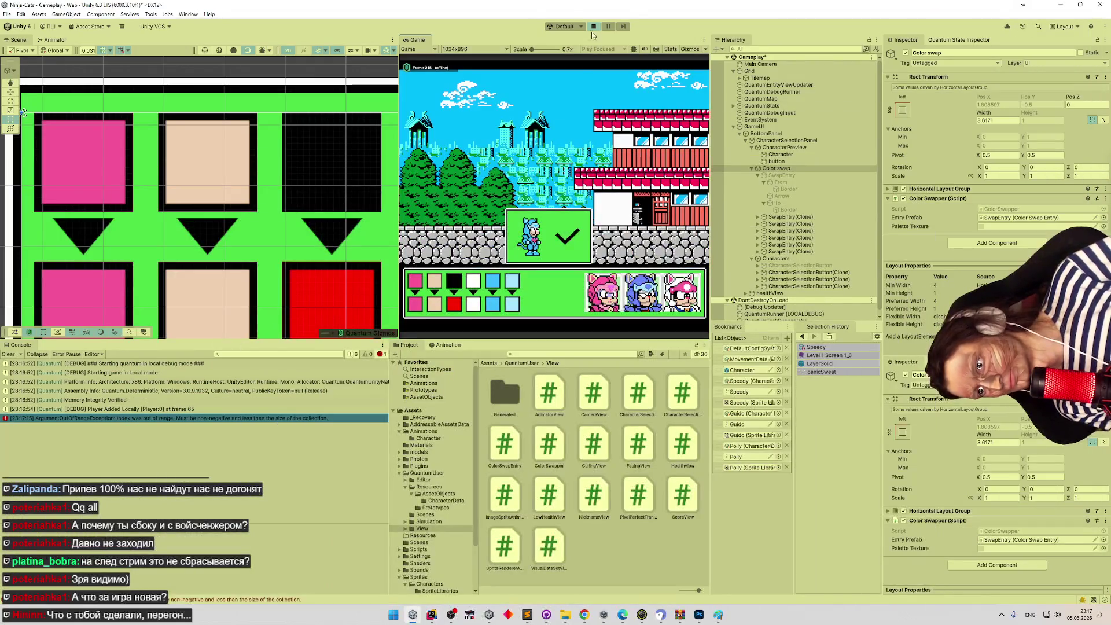
Stop play, select CharacterPreviewTexture via the Palette Texture field, then play again.
left_click(599, 29)
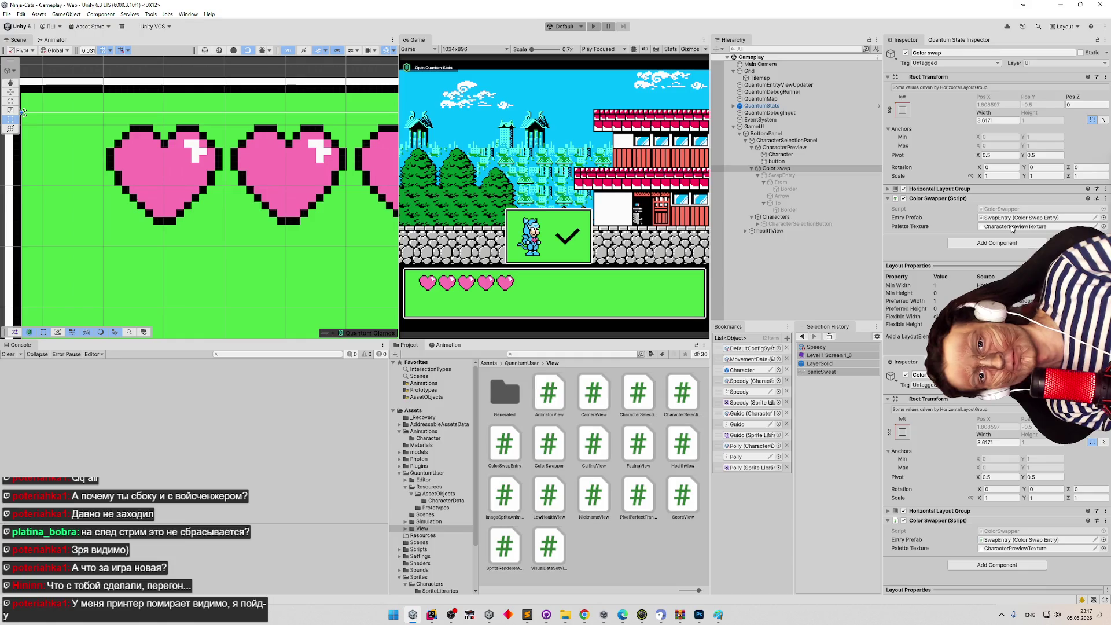
left_click(1013, 226)
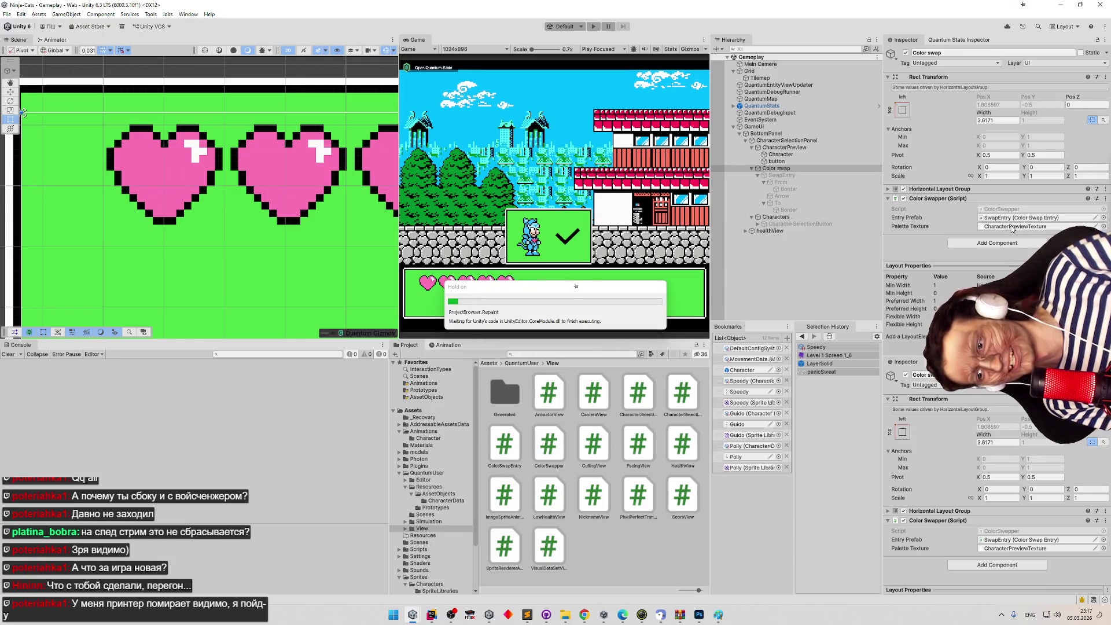
left_click(505, 393)
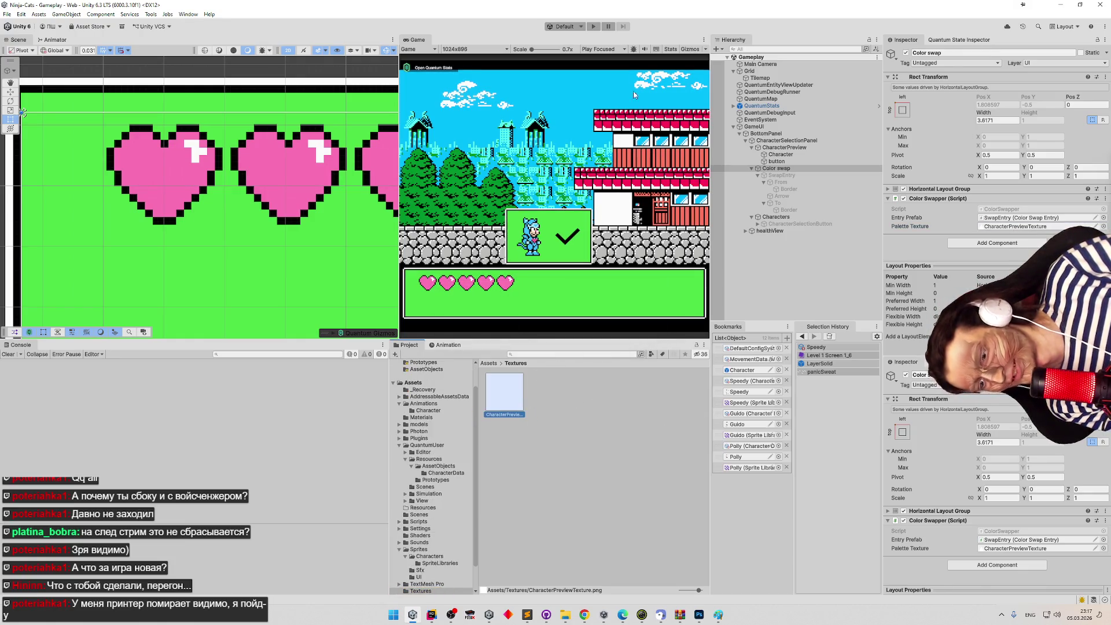
left_click(593, 26)
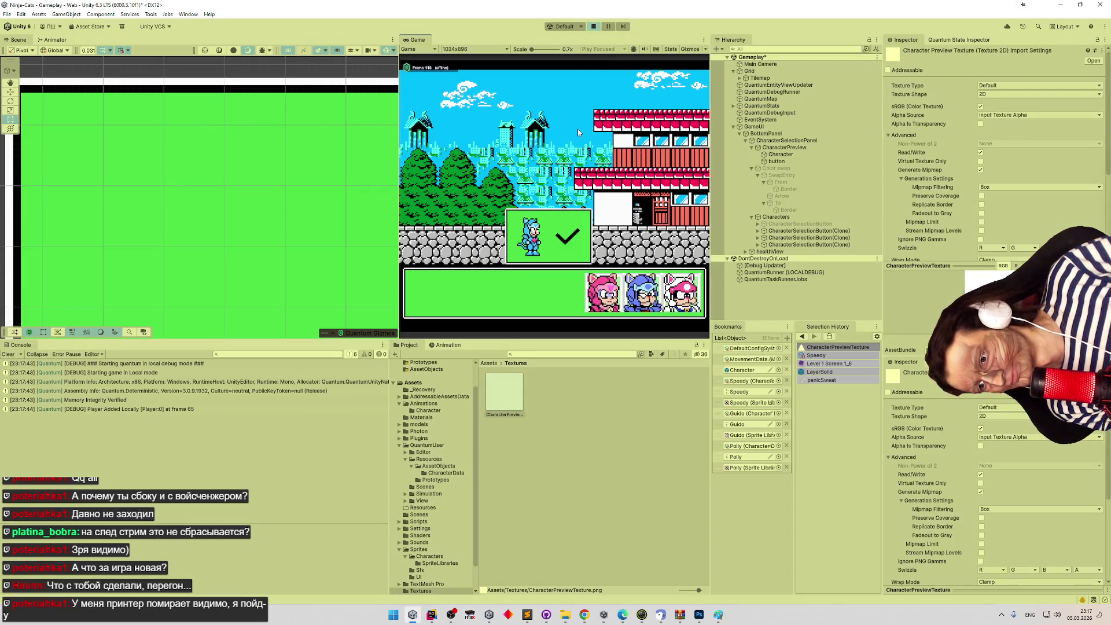
Pick the blue character and review CharacterPreviewTexture's import settings in the Inspector.
left_click(638, 284)
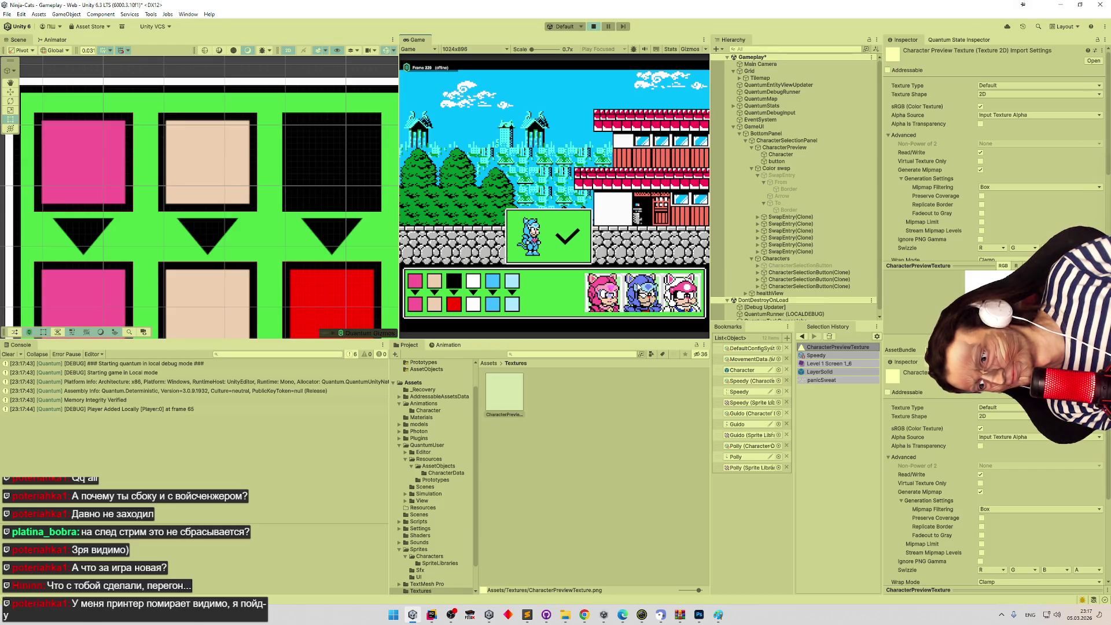
left_click(519, 400)
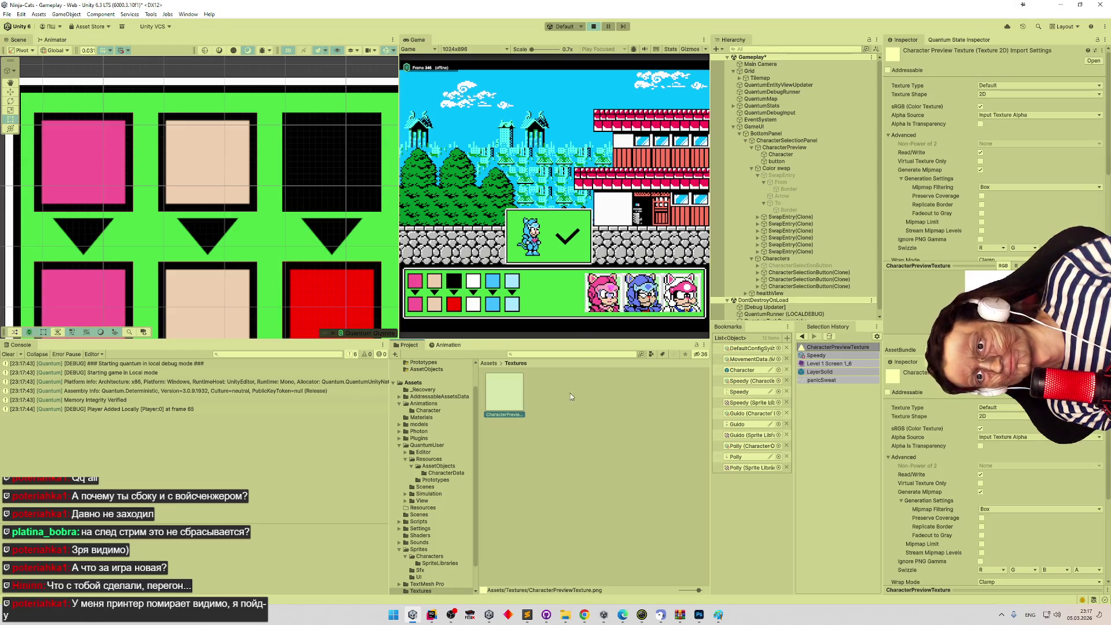
scroll(930, 175, "down", 2)
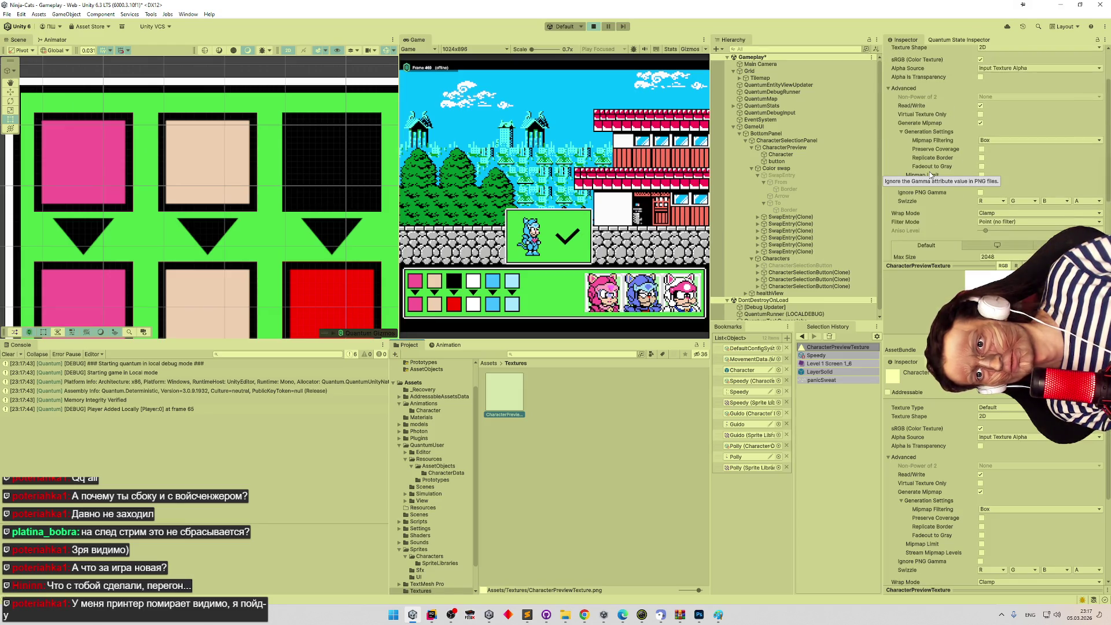
scroll(932, 184, "up", 1)
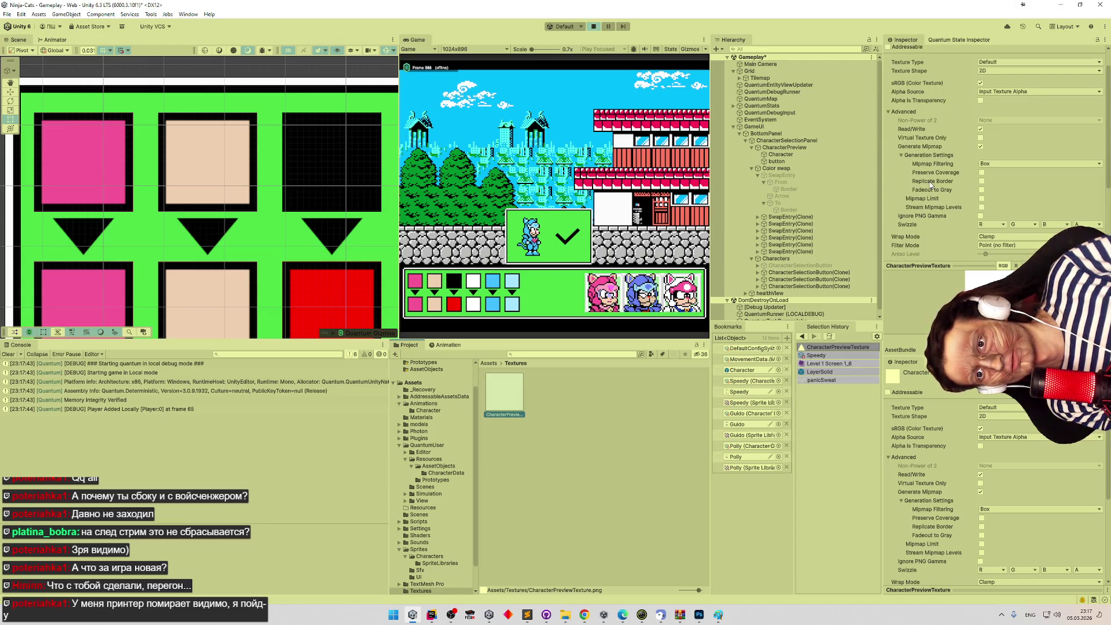
scroll(926, 150, "up", 1)
mouse_move(928, 108)
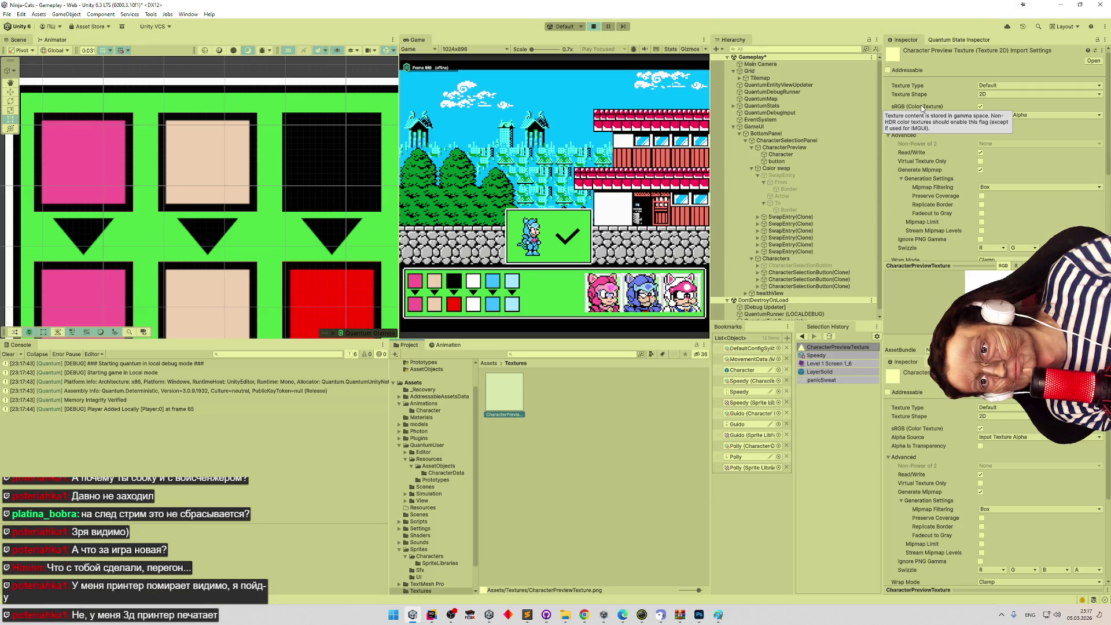
scroll(990, 144, "down", 5)
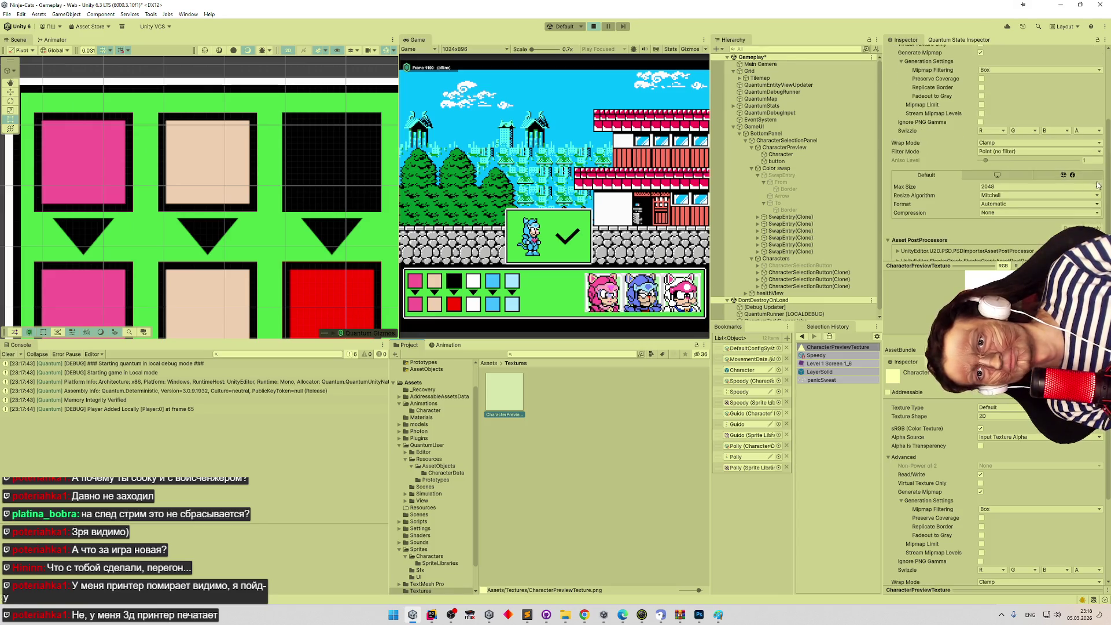
left_click_drag(1105, 186, 1108, 184)
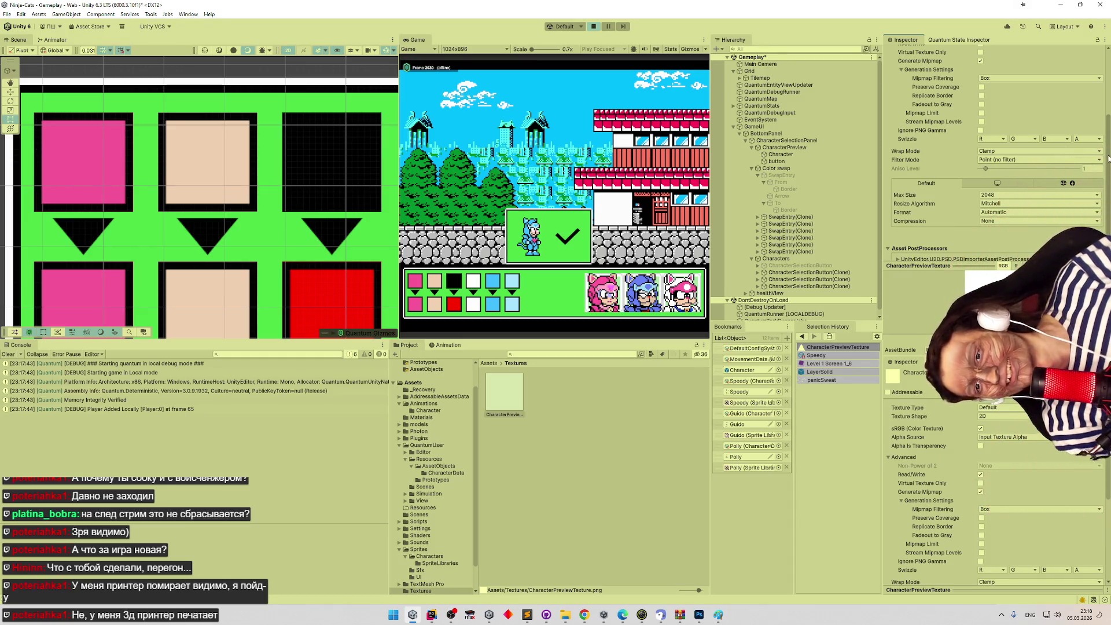
left_click_drag(1107, 151, 1102, 78)
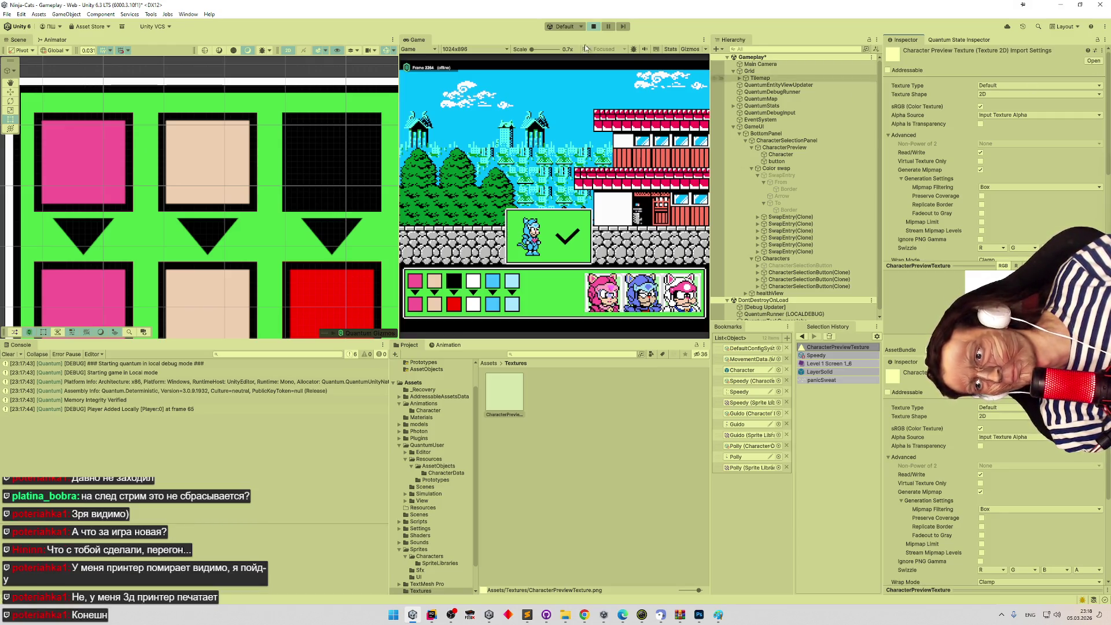
Stop play mode and uncheck Generate Mipmap on CharacterPreviewTexture.
left_click(593, 27)
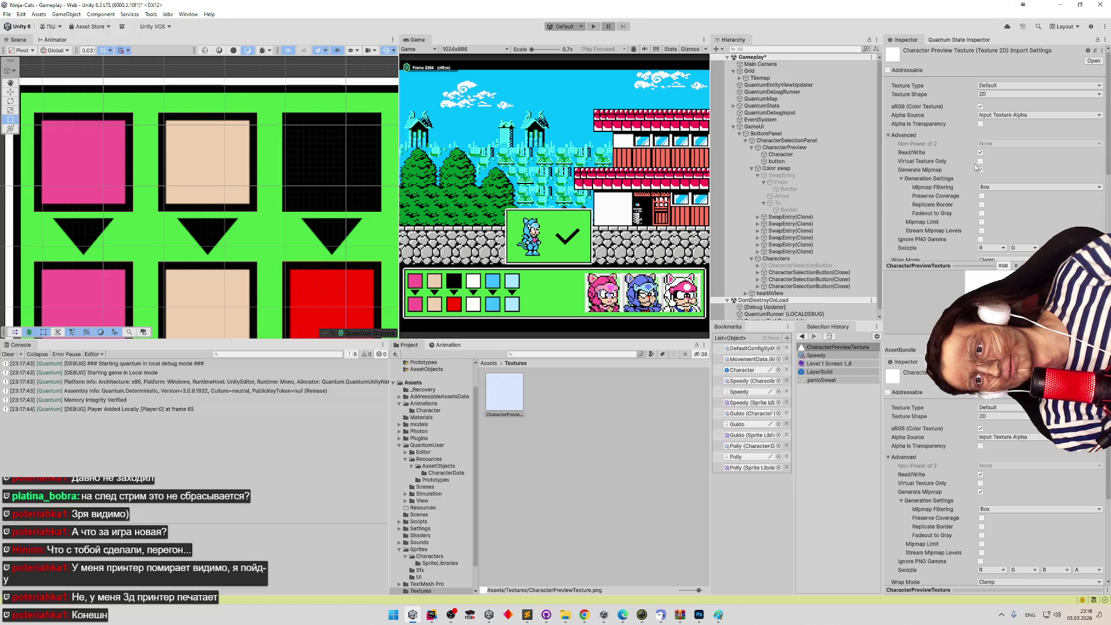
left_click(981, 170)
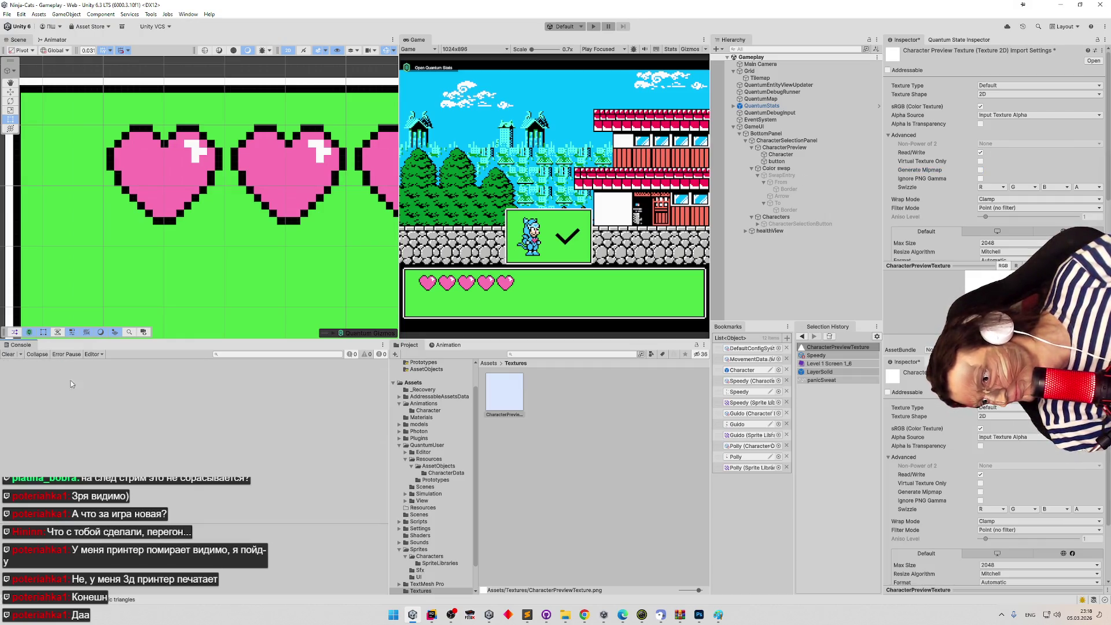
left_click(432, 615)
Replace the new Texture2D expression on line 21 with paletteTexture.height = 1.
scroll(499, 270, "up", 10)
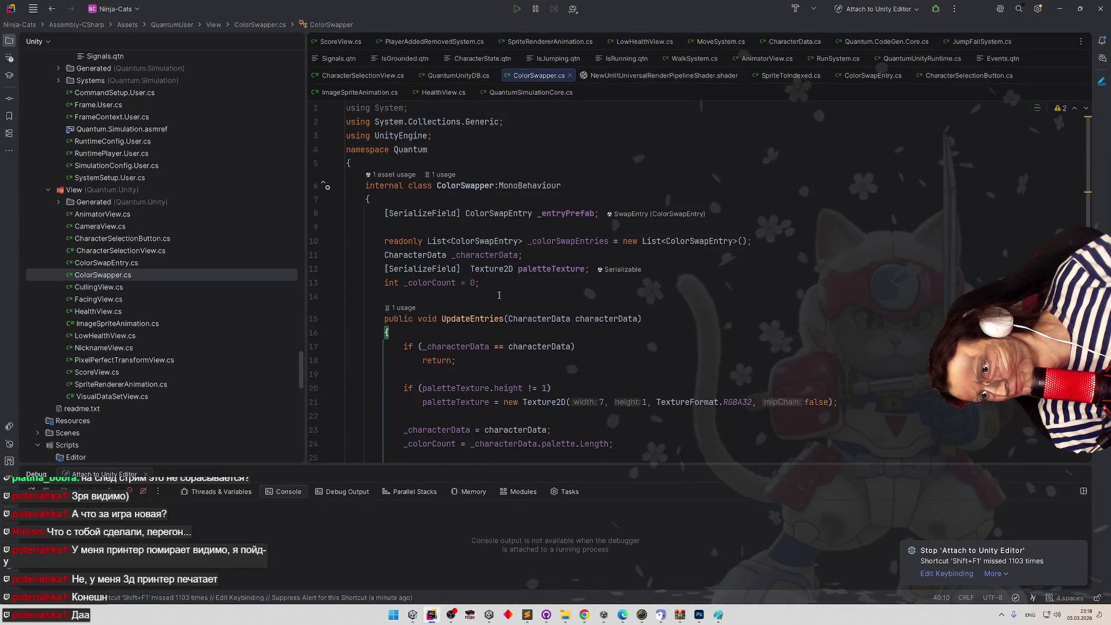
scroll(498, 312, "down", 3)
scroll(496, 324, "down", 1)
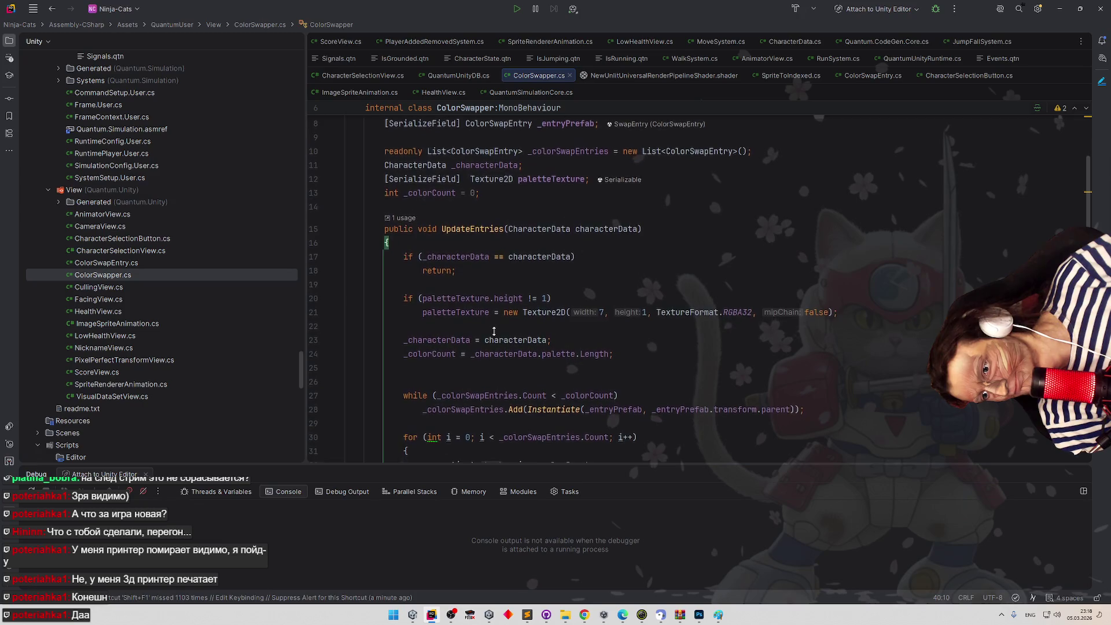
double_click(463, 294)
key("ctrl+c")
left_click_drag(587, 307, 837, 308)
key("ctrl+v")
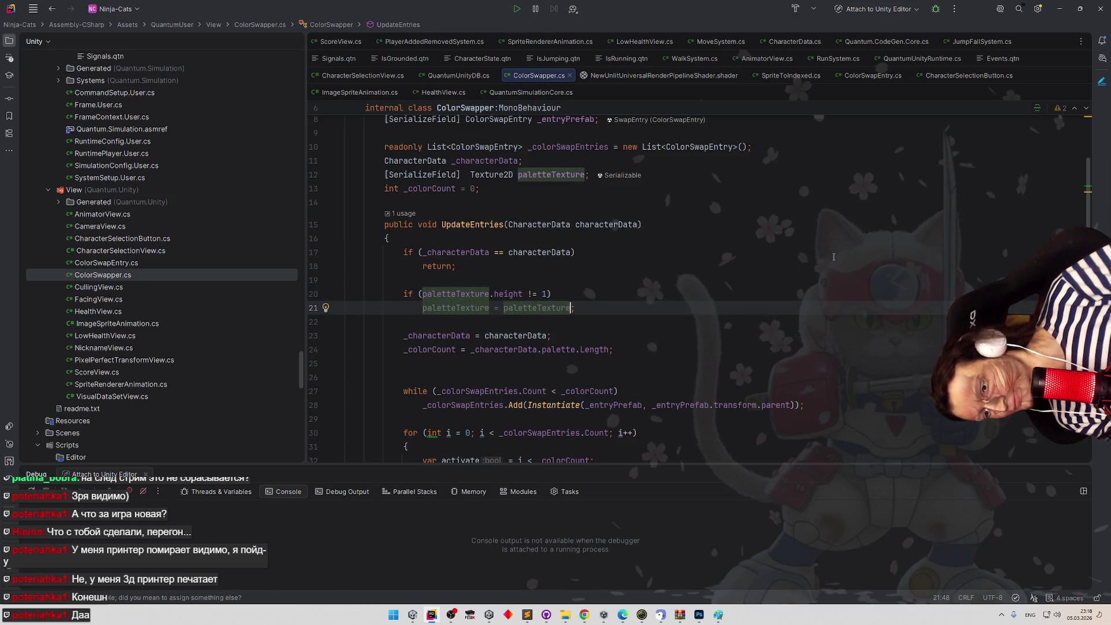
type(".")
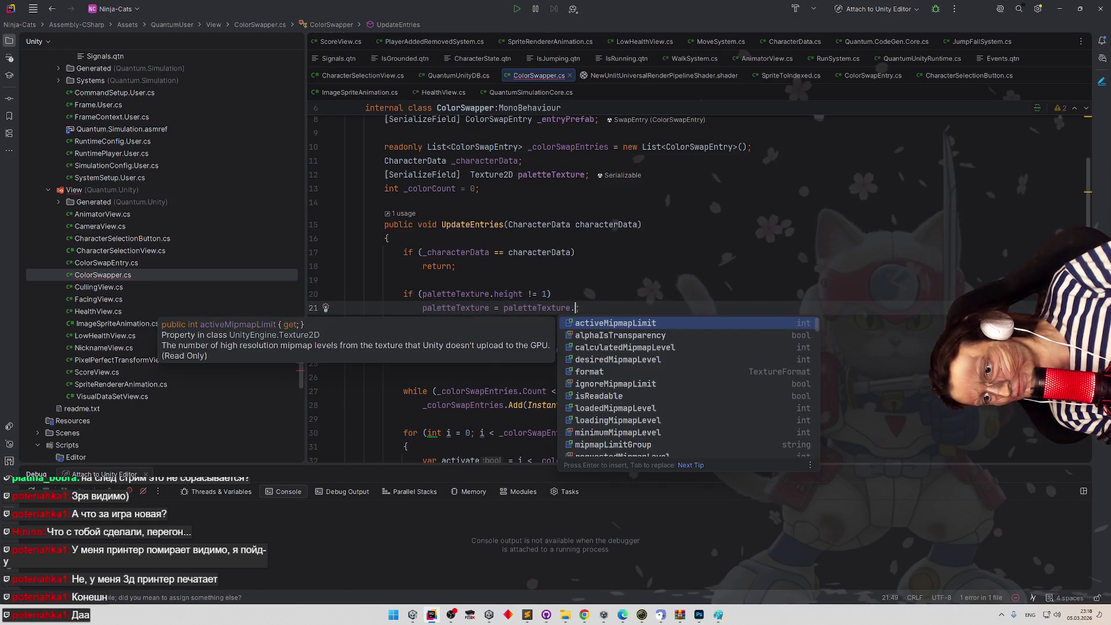
type("Set")
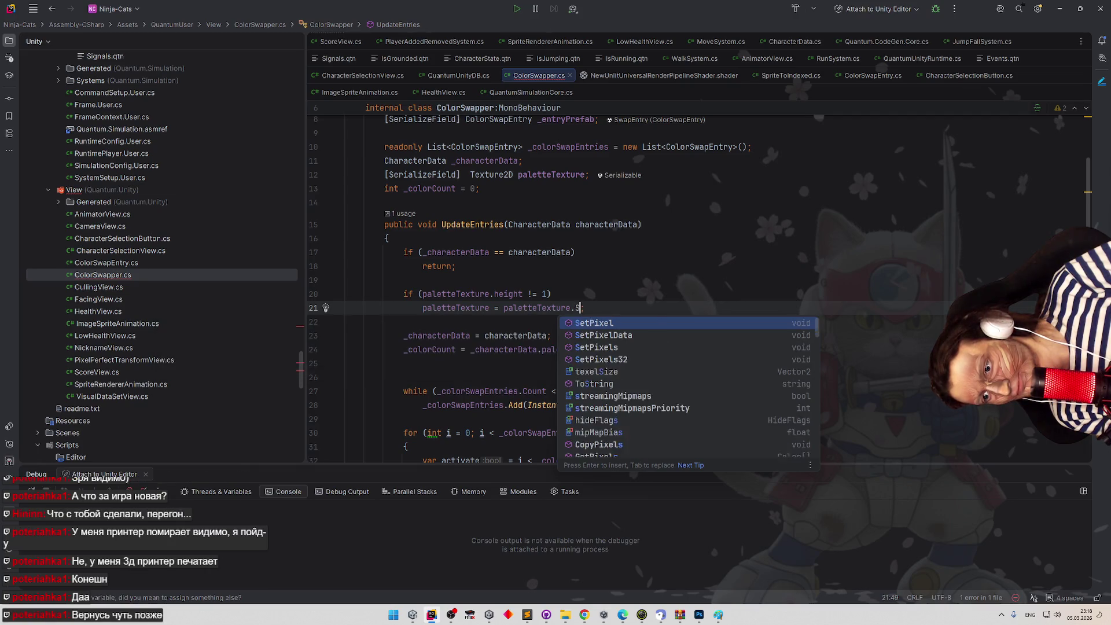
key("Down")
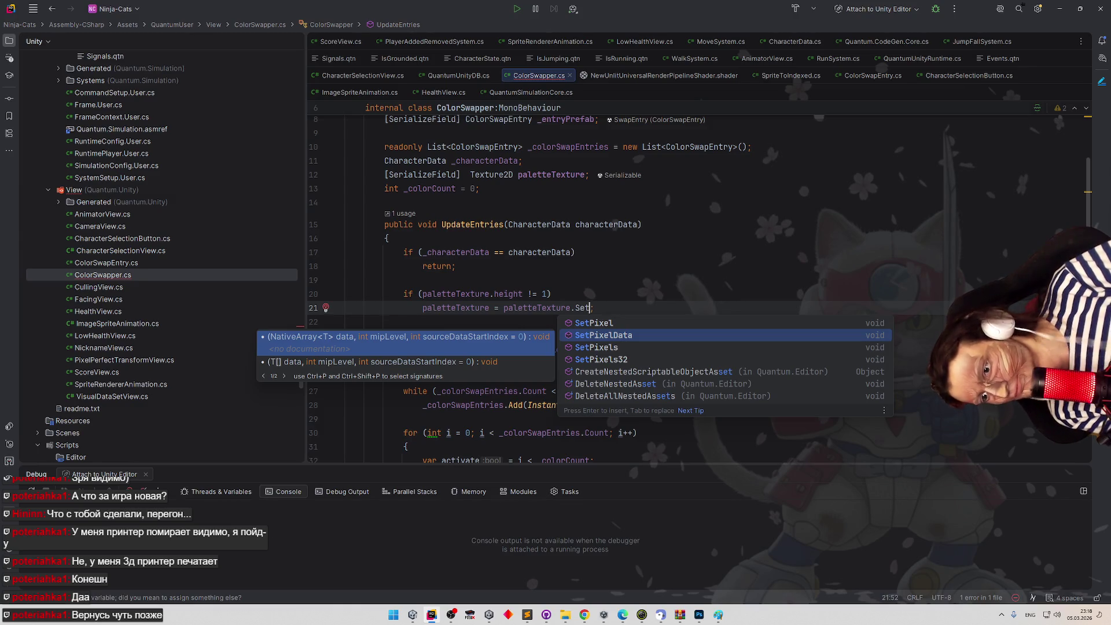
key("Up")
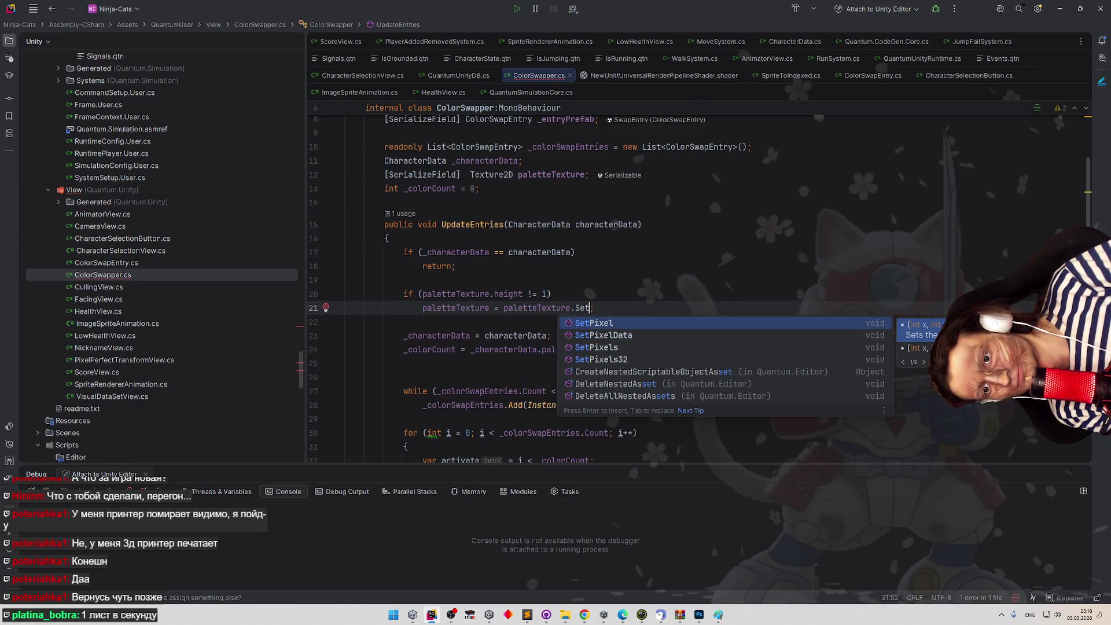
key("BackSpace")
key("BackSpace")
key("BackSpace")
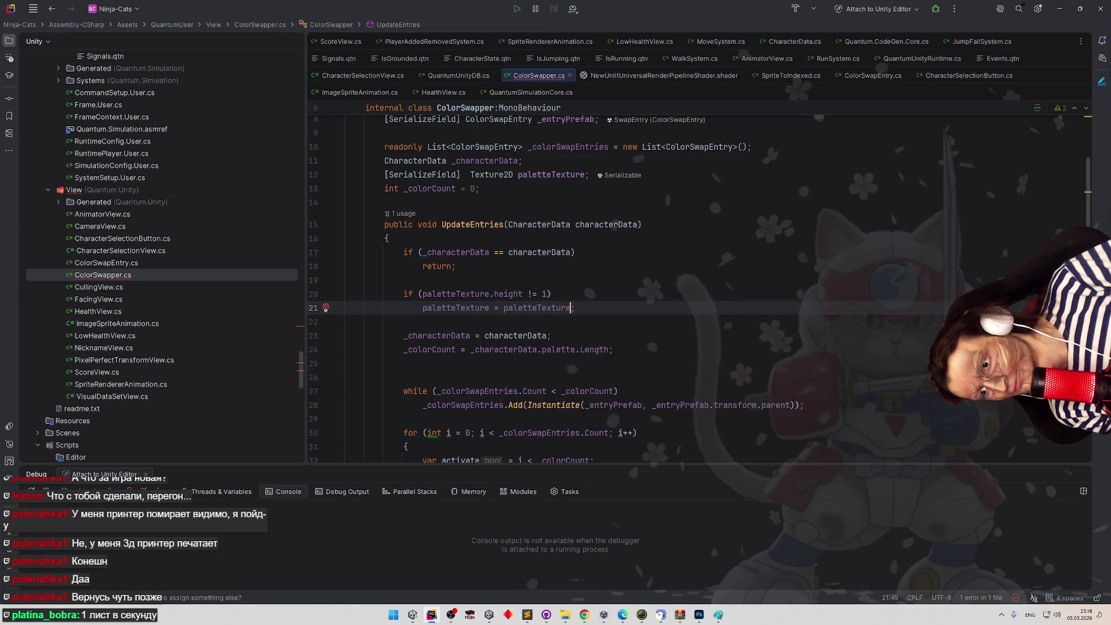
key("Down")
key("Down")
key("Down")
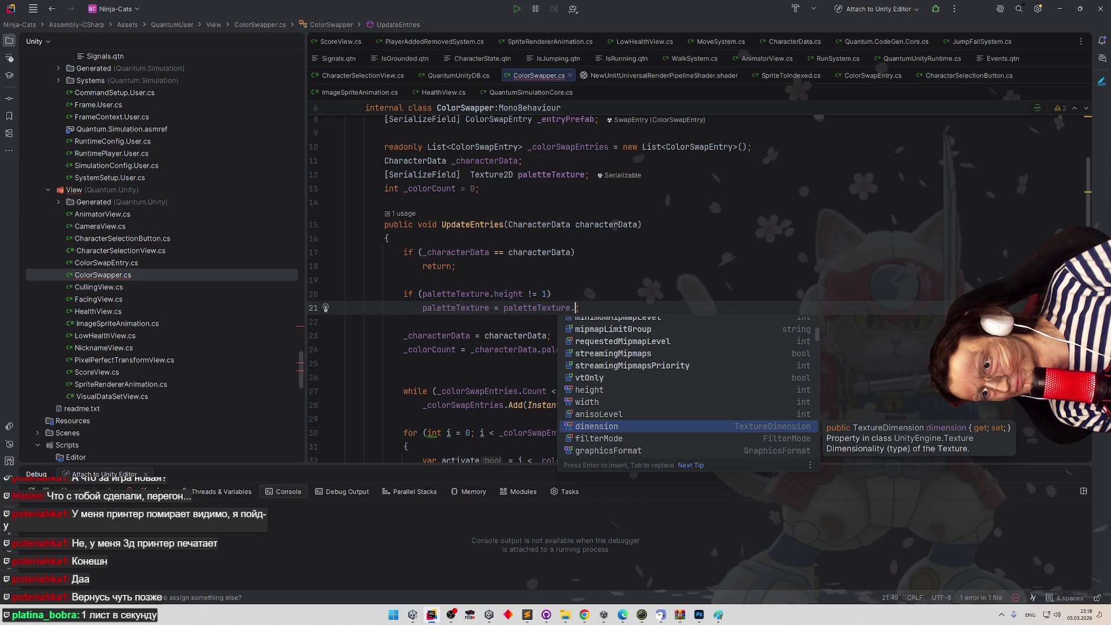
key("Up")
key("Up")
key("Up")
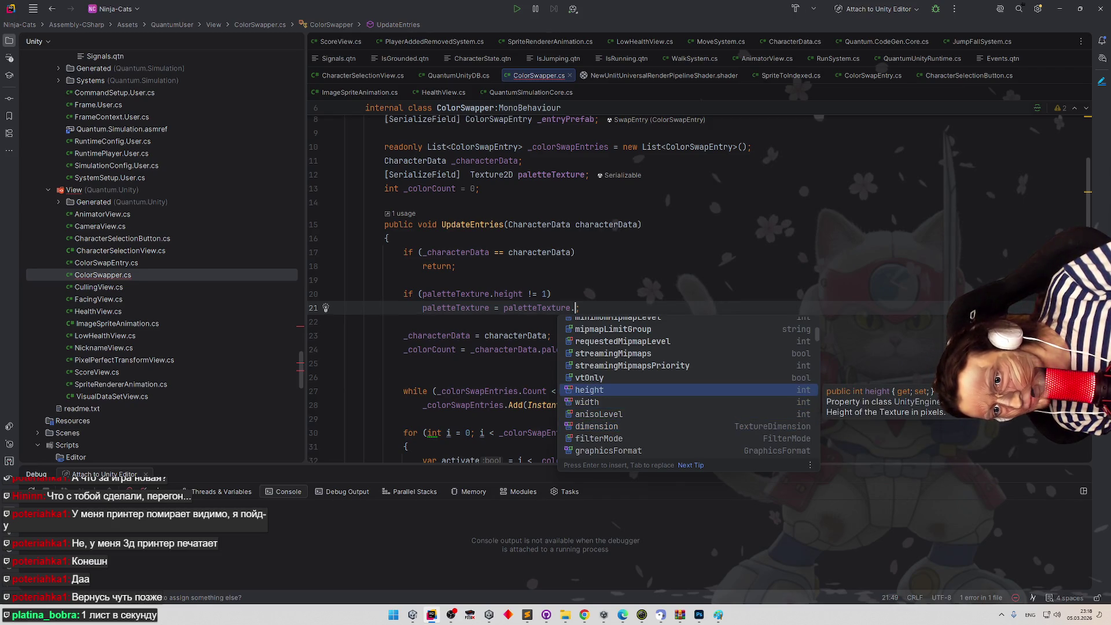
key("Return")
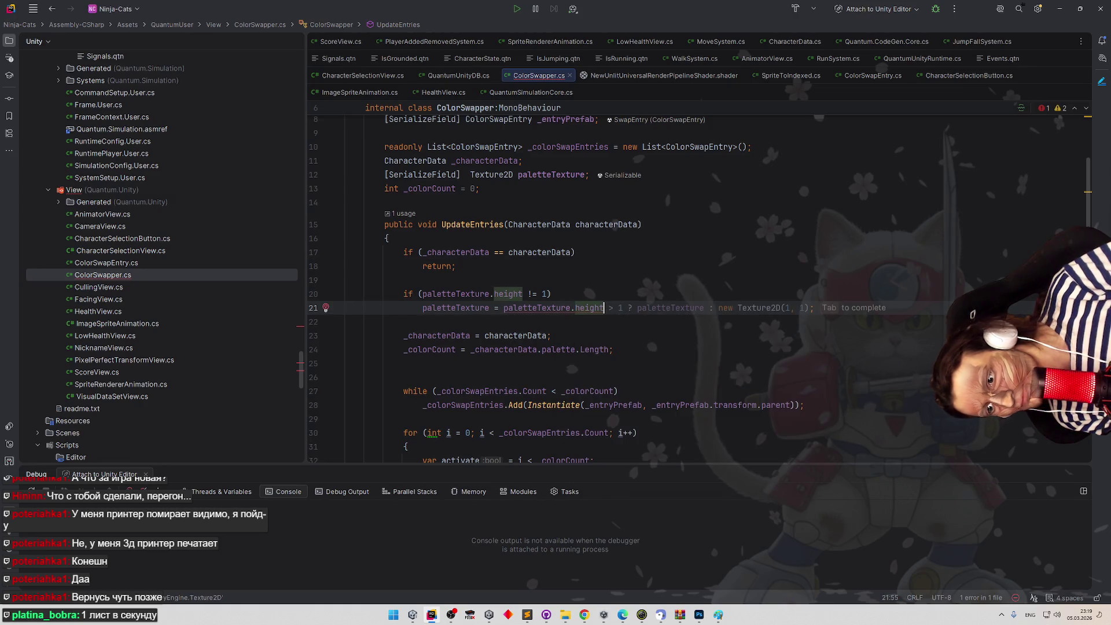
type(" = ")
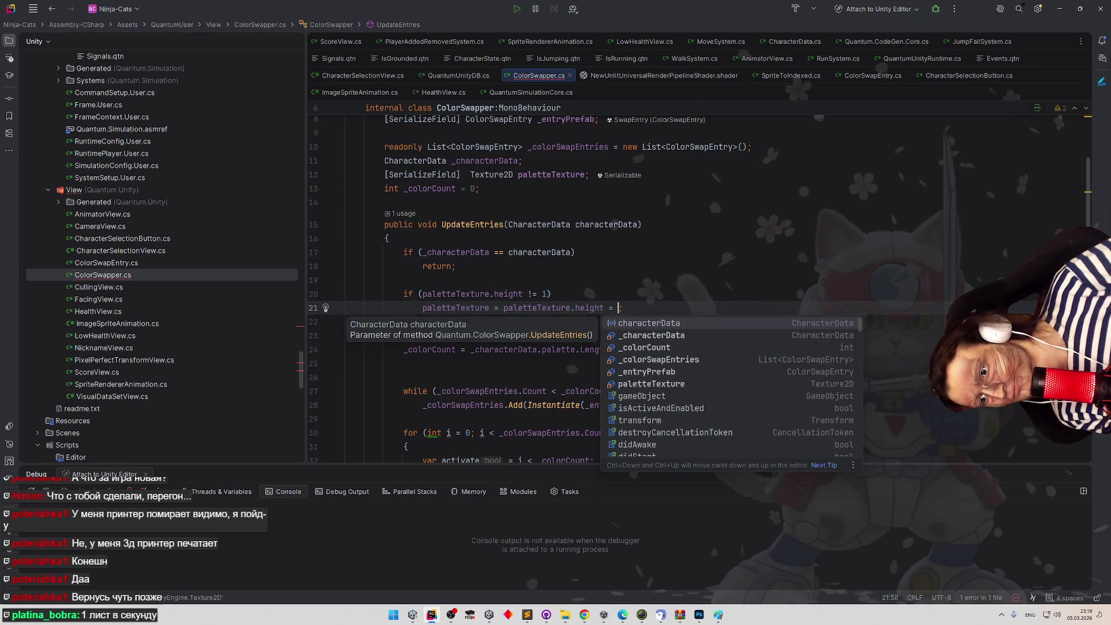
type("1")
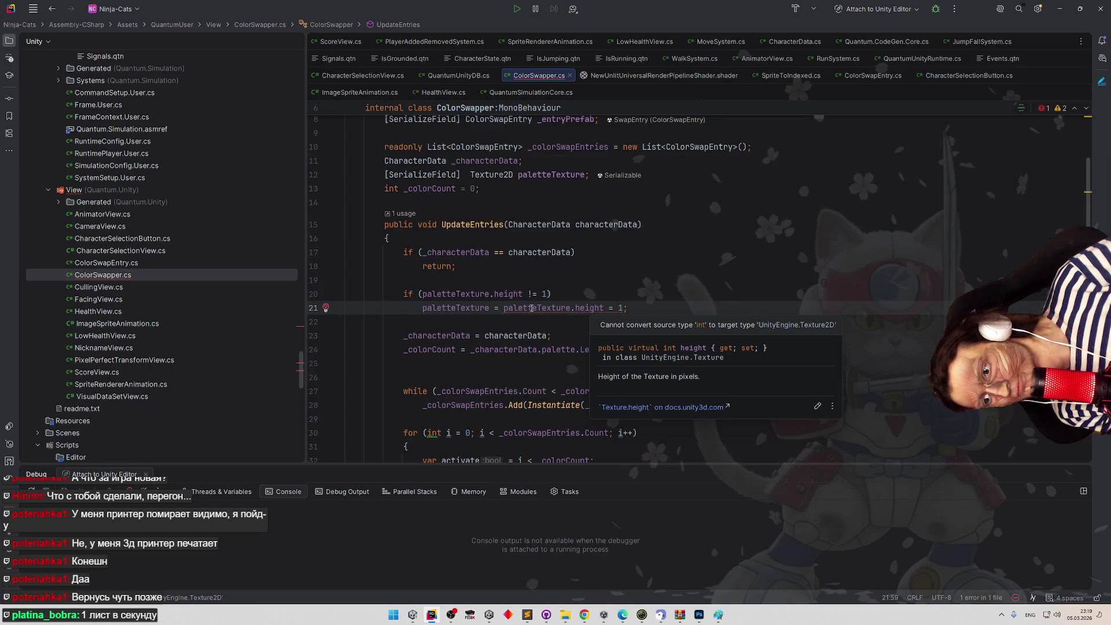
Wrap the height assignment in a braced if block and duplicate it.
left_click(559, 296)
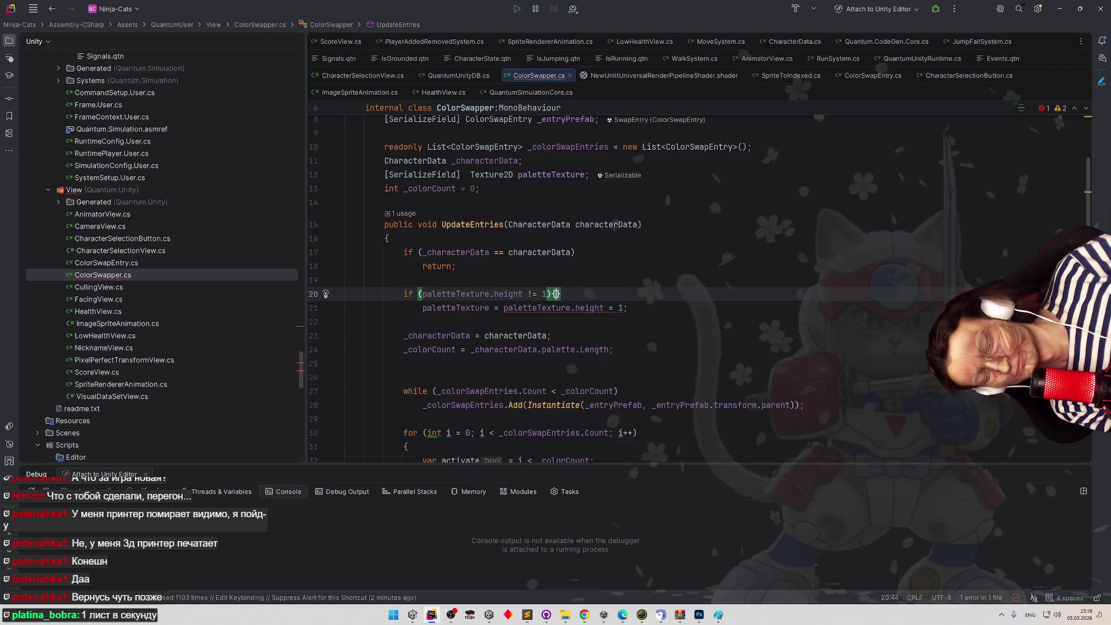
key("ctrl+shift+Return")
left_click(503, 349)
key("shift+End")
key("ctrl+x")
left_click(501, 321)
key("ctrl+v")
key("Return")
key("ctrl+v")
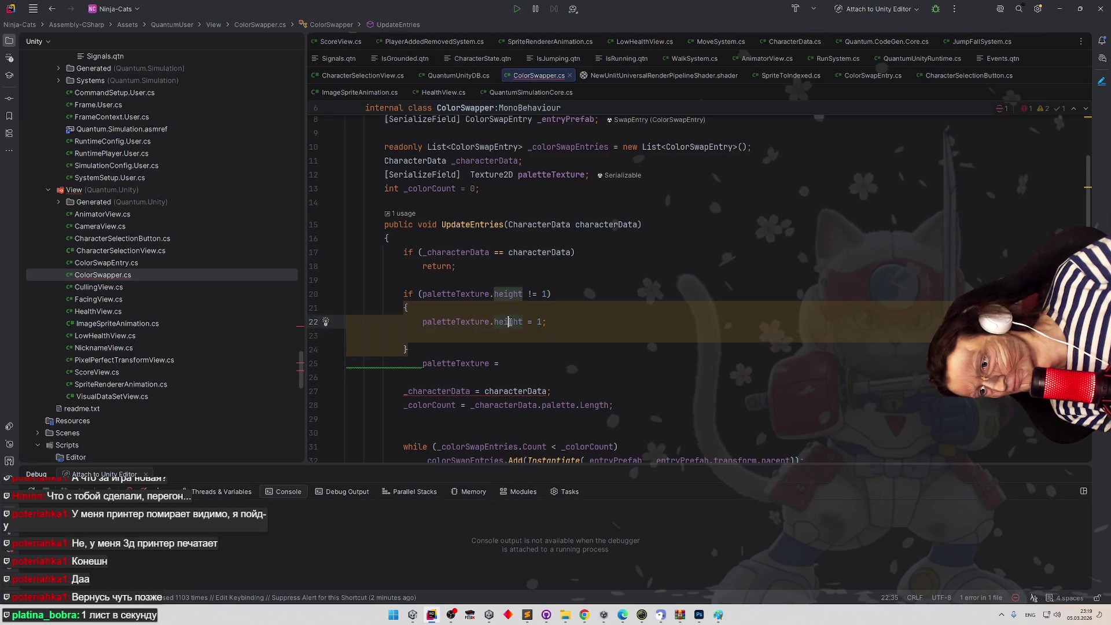
Change the duplicate to paletteTexture.width = 7 and delete the leftover incomplete assignment.
double_click(508, 336)
type("wi")
key("Escape")
key("ctrl+space")
key("Return")
key("Right")
key("Right")
key("Right")
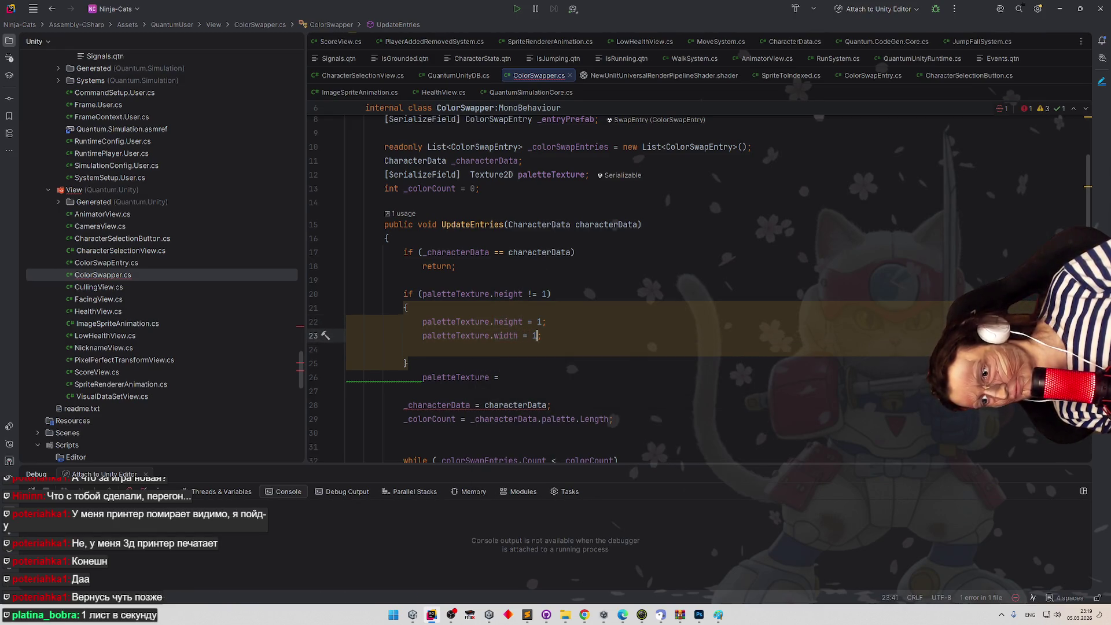
key("Delete")
type("7")
left_click_drag(426, 392, 591, 365)
key("BackSpace")
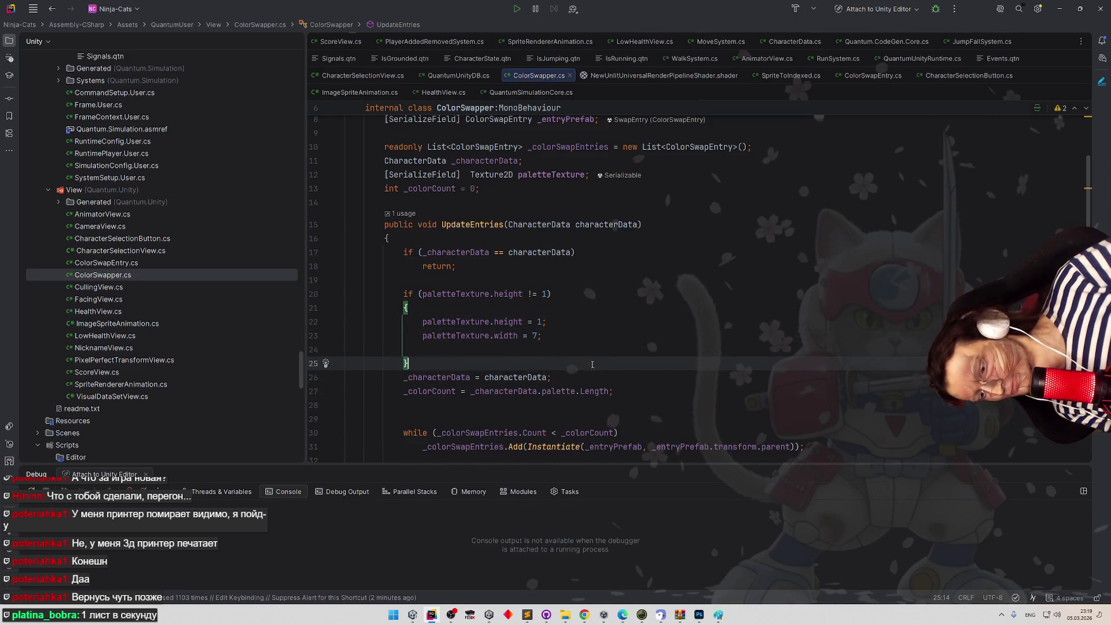
Return to Unity to recompile the edited ColorSwapper.cs.
scroll(607, 390, "down", 10)
scroll(546, 362, "up", 8)
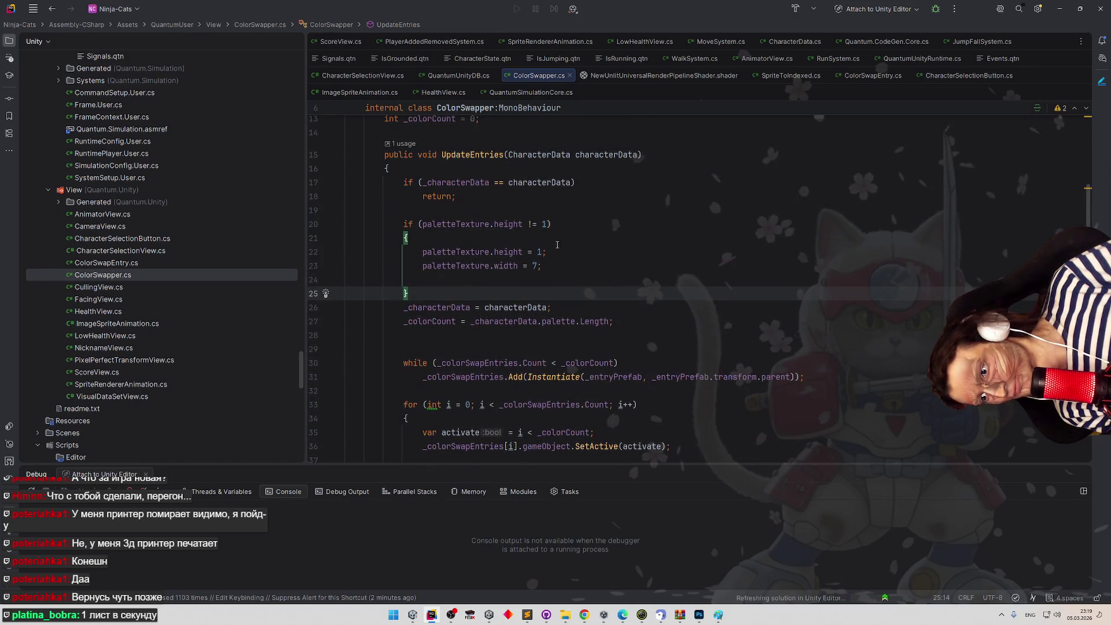
scroll(579, 249, "down", 8)
left_click(639, 254)
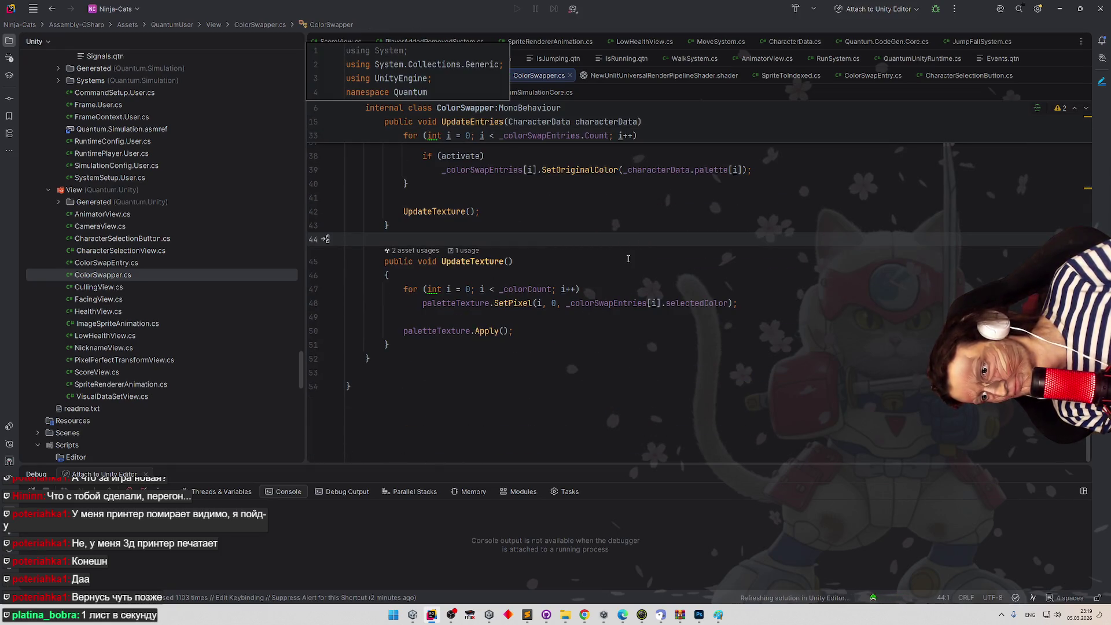
key("alt+Tab")
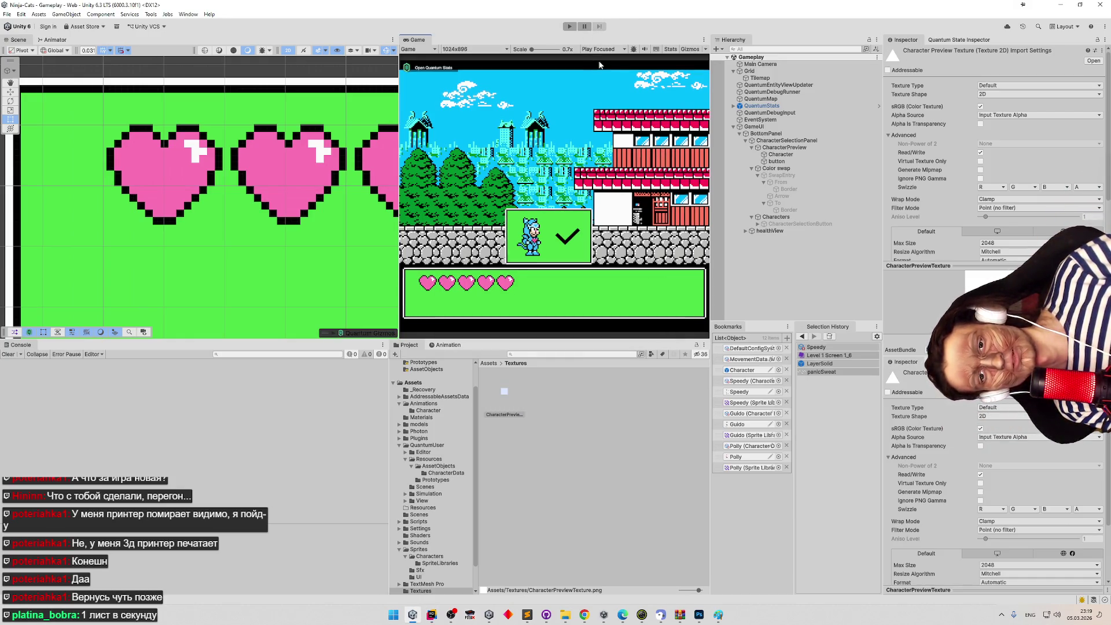
Run the game, pick the blue character, and follow the NotImplementedException trace to ColorSwapper.cs:22.
left_click(591, 28)
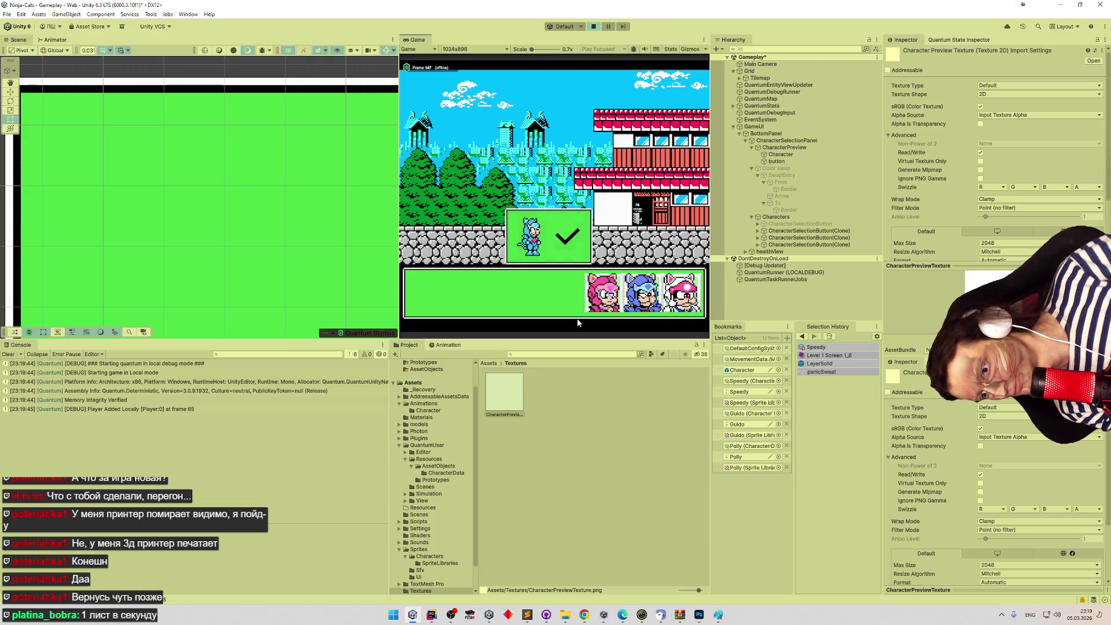
left_click(520, 395)
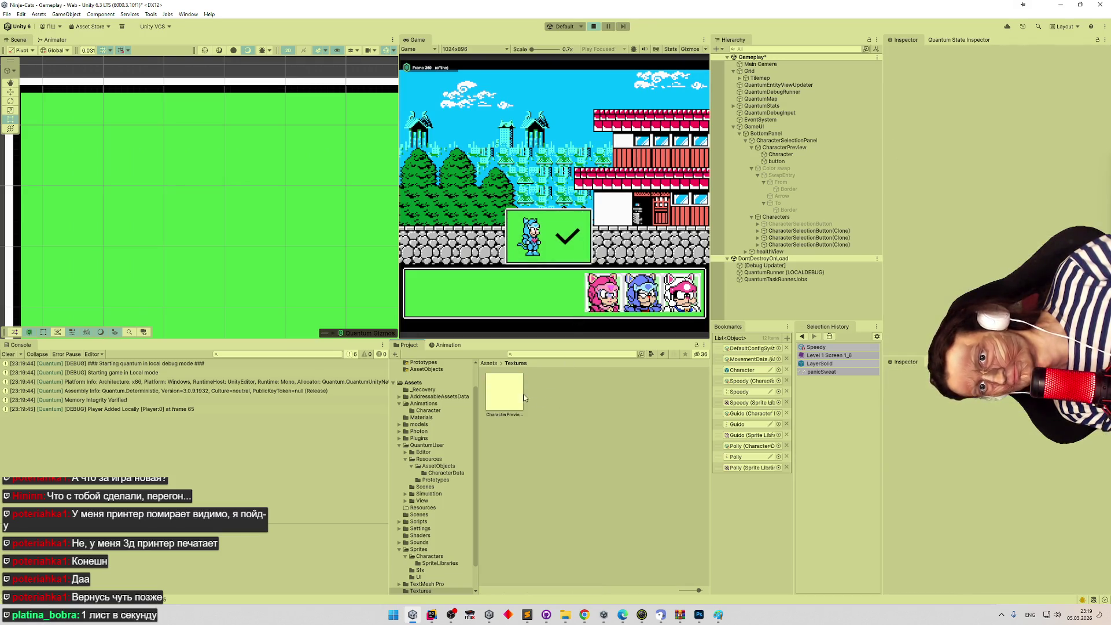
left_click(644, 304)
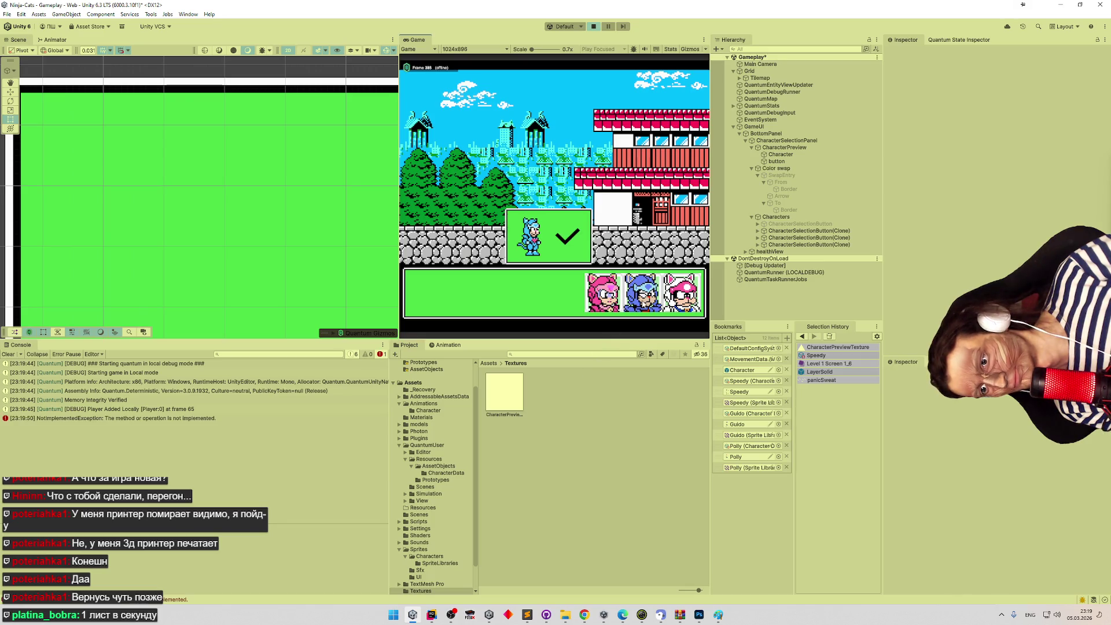
left_click(207, 416)
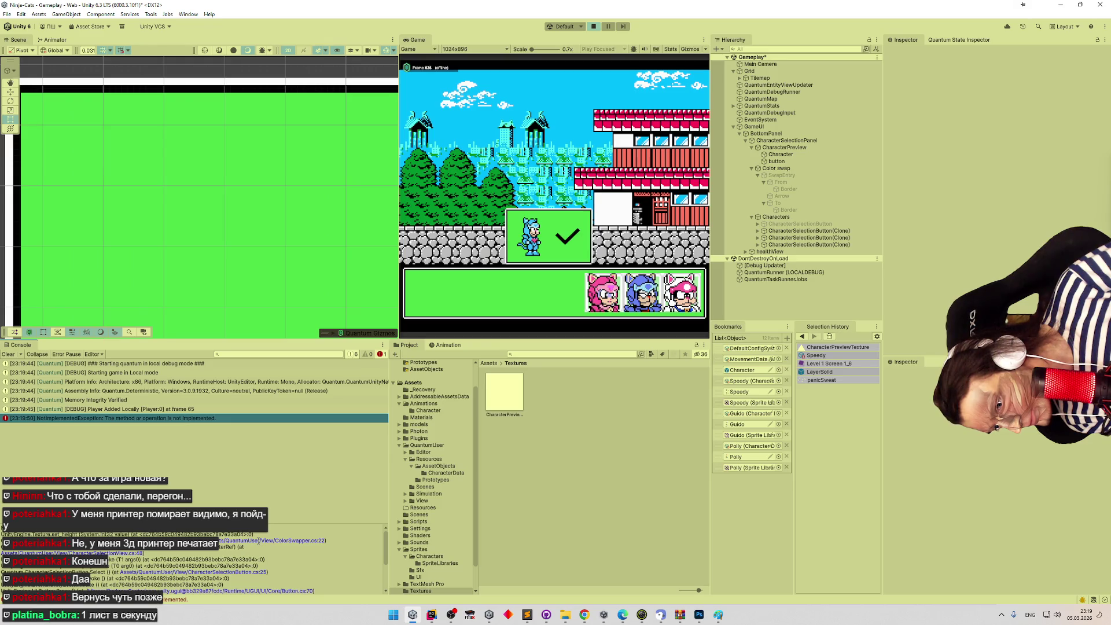
left_click(258, 540)
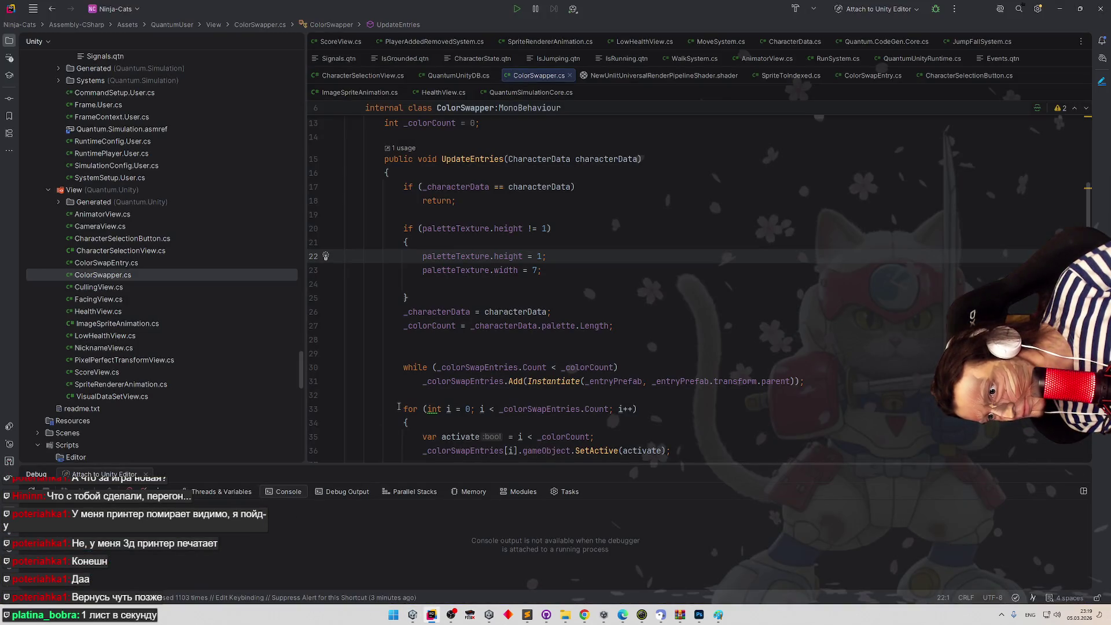
Add 'в рантайм' to the ChatGPT message, then minimize Chrome and Rider to return to Unity.
mouse_move(502, 230)
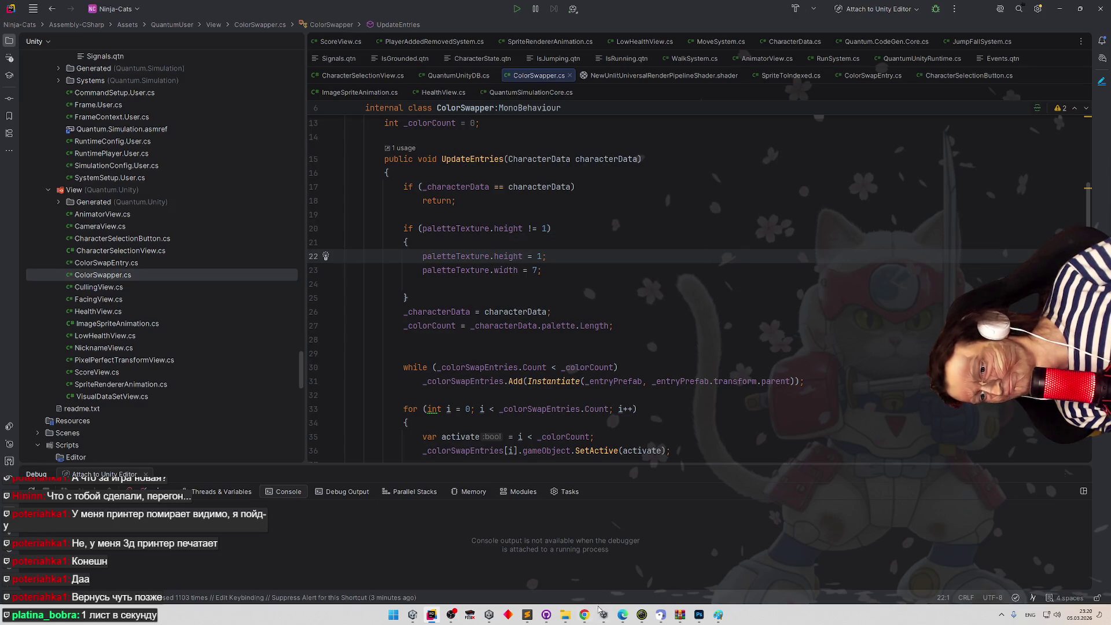
left_click(584, 615)
scroll(438, 524, "down", 10)
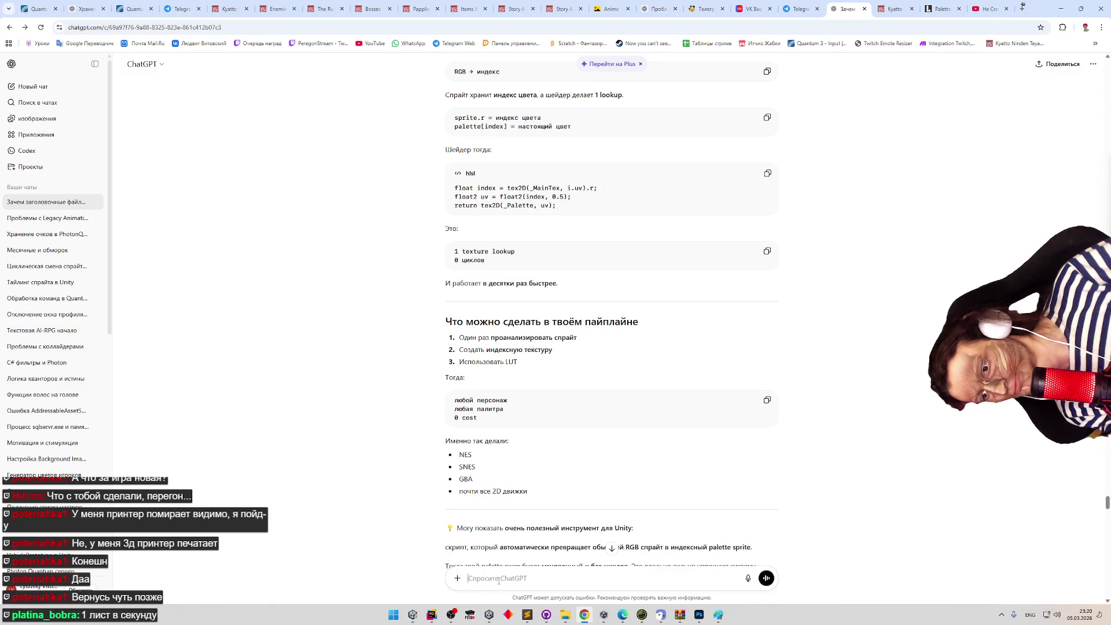
type("d")
key("alt+shift")
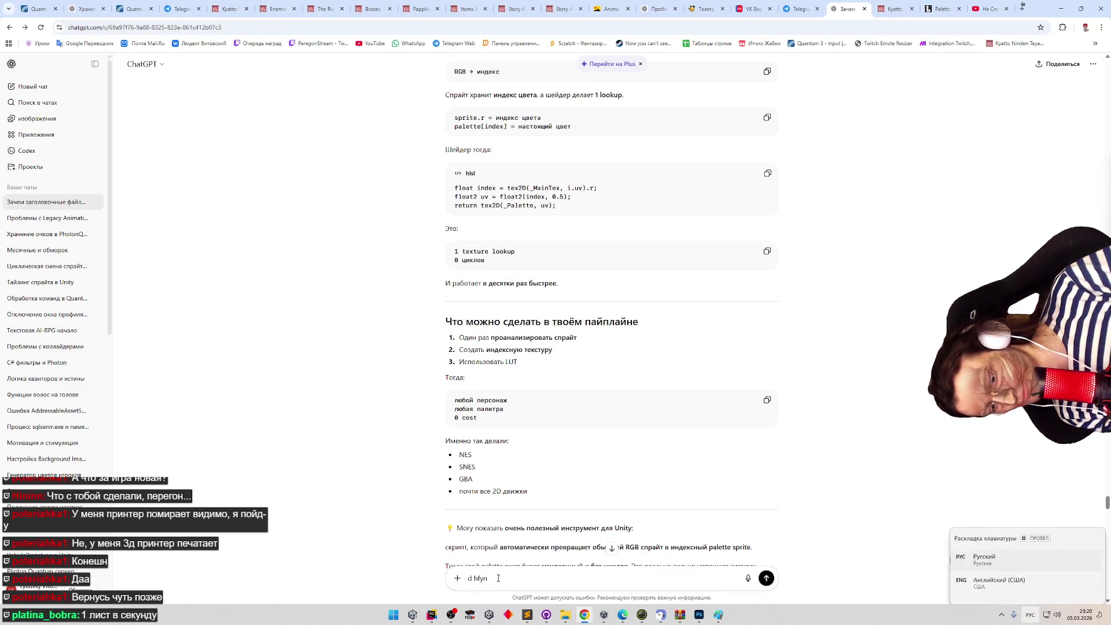
key("BackSpace")
type("в рантайм")
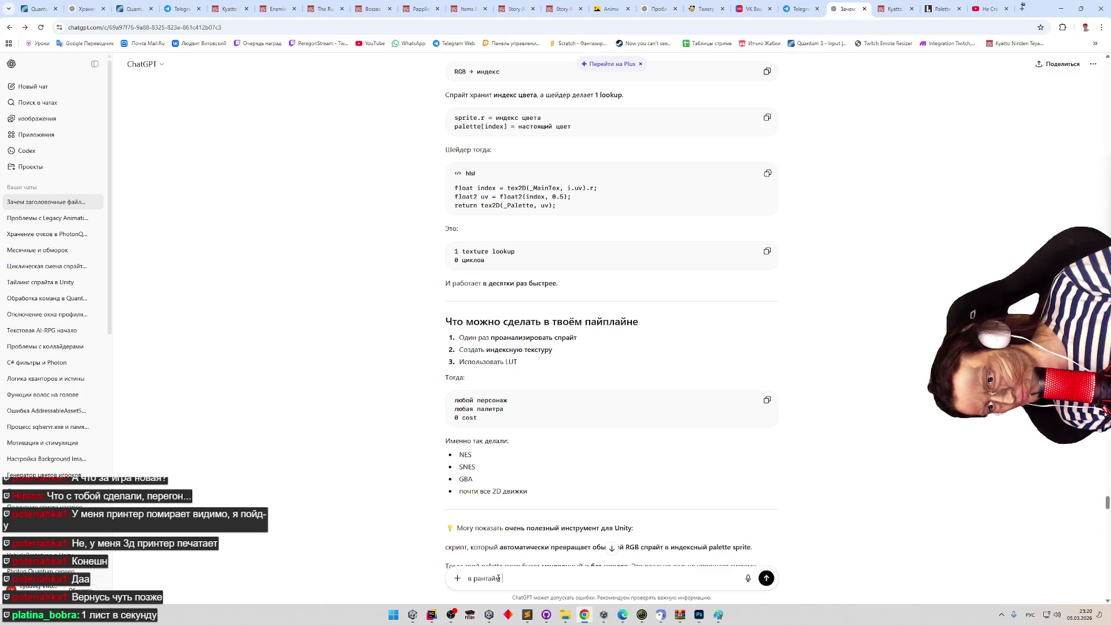
left_click(1062, 9)
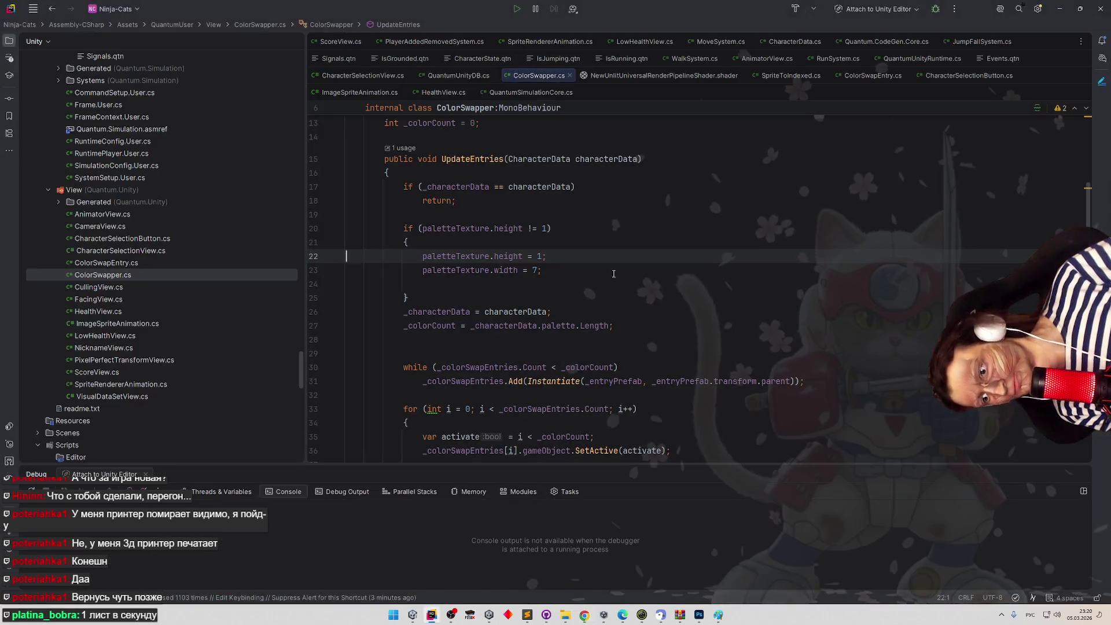
left_click(1060, 8)
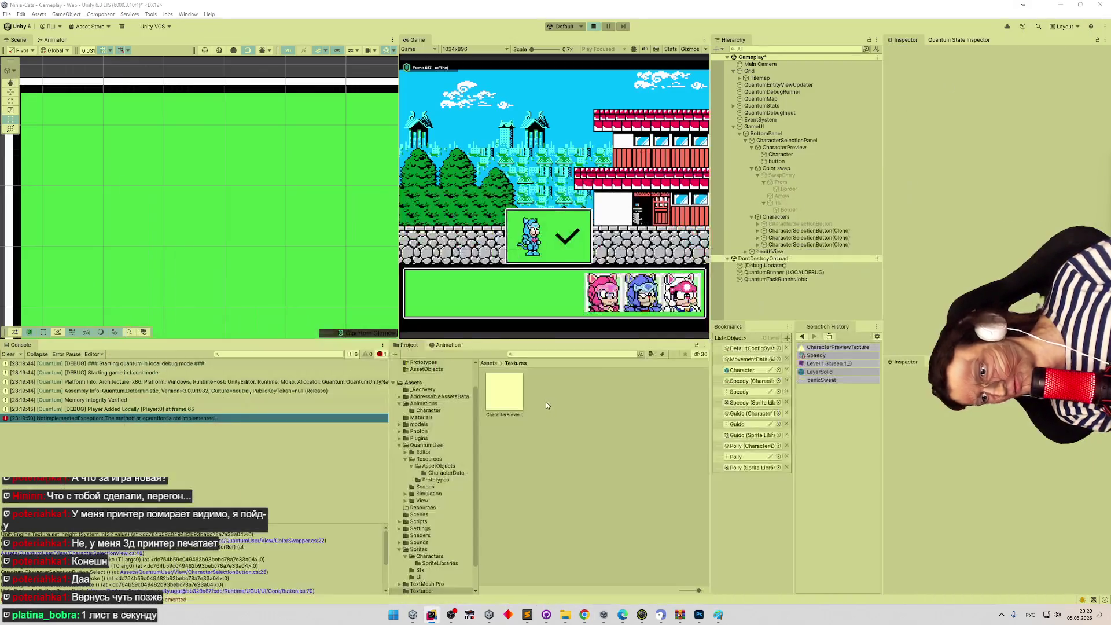
Stop play mode and delete the if (paletteTexture.height != 1) block from UpdateEntries.
left_click(591, 27)
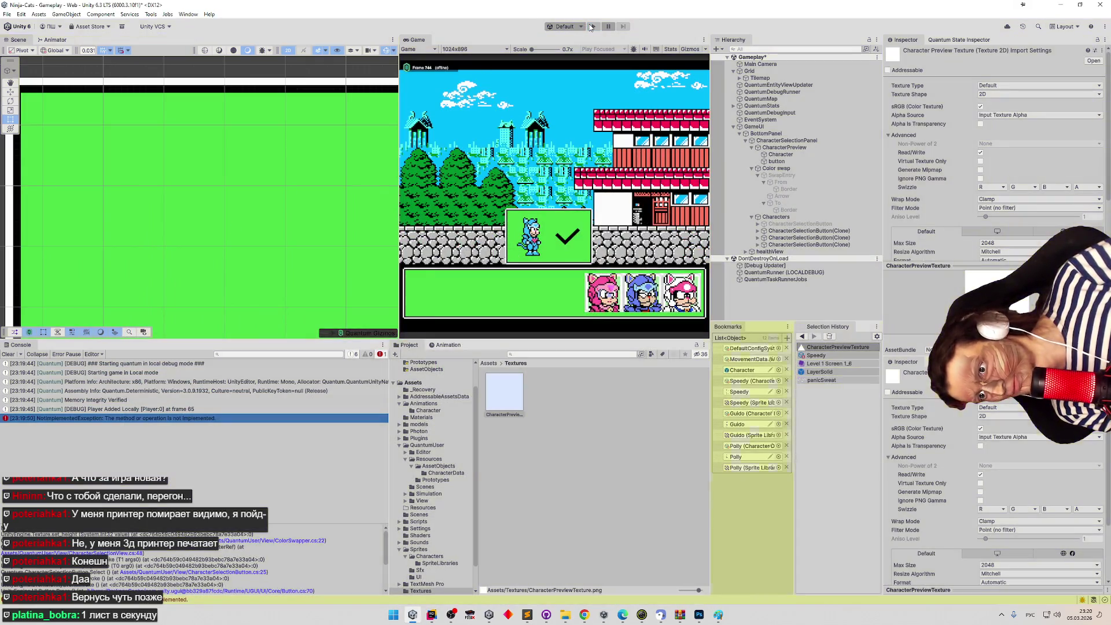
left_click(431, 615)
key("ctrl+w")
key("ctrl+w")
key("ctrl+w")
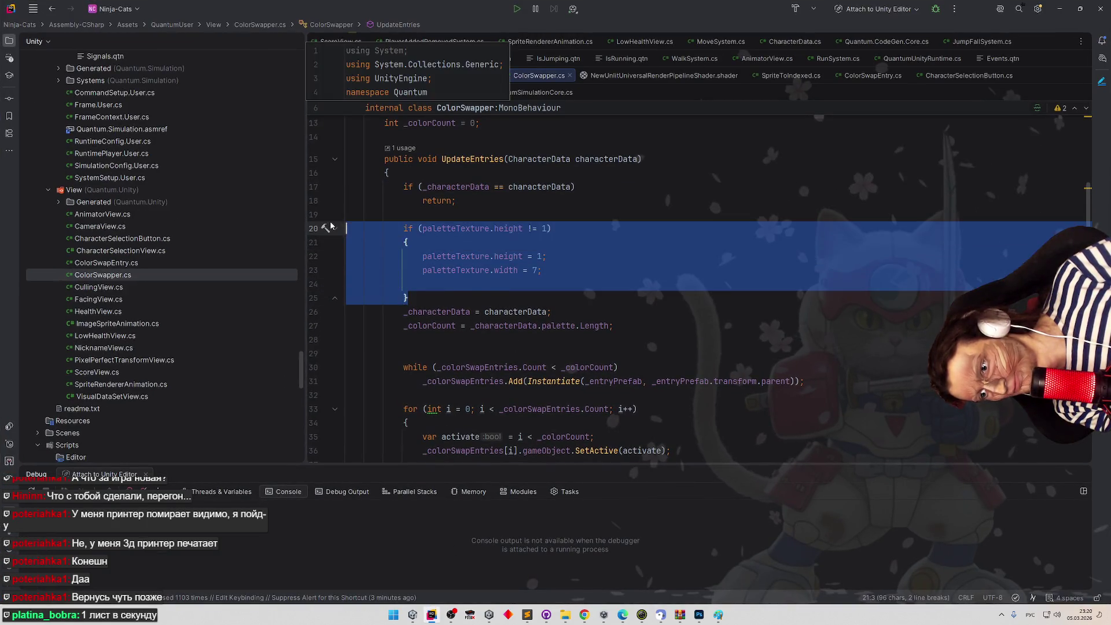
key("Delete")
left_click(1059, 9)
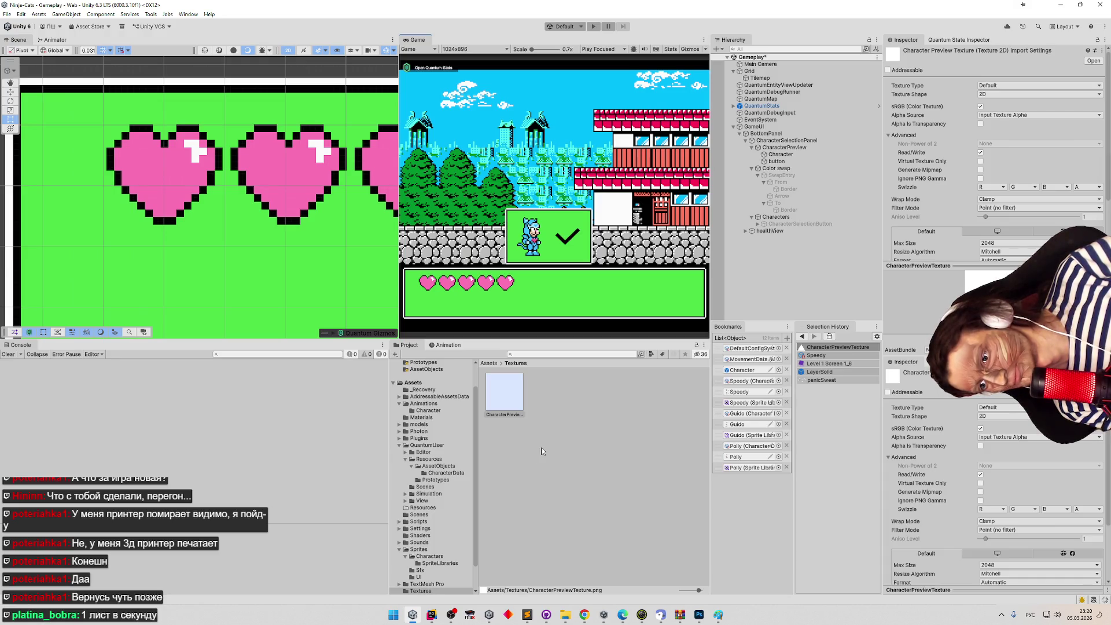
Save the Gameplay scene and reveal the CharacterPreviewTexture asset in Explorer.
key("ctrl+s")
left_click(11, 354)
left_click(514, 411)
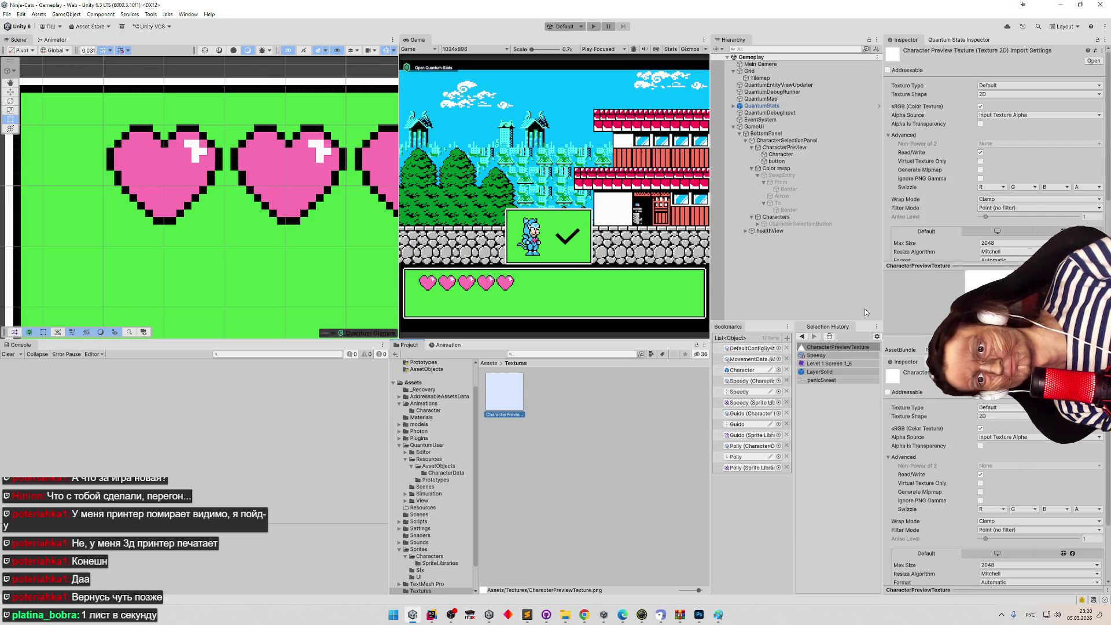
scroll(1096, 191, "down", 3)
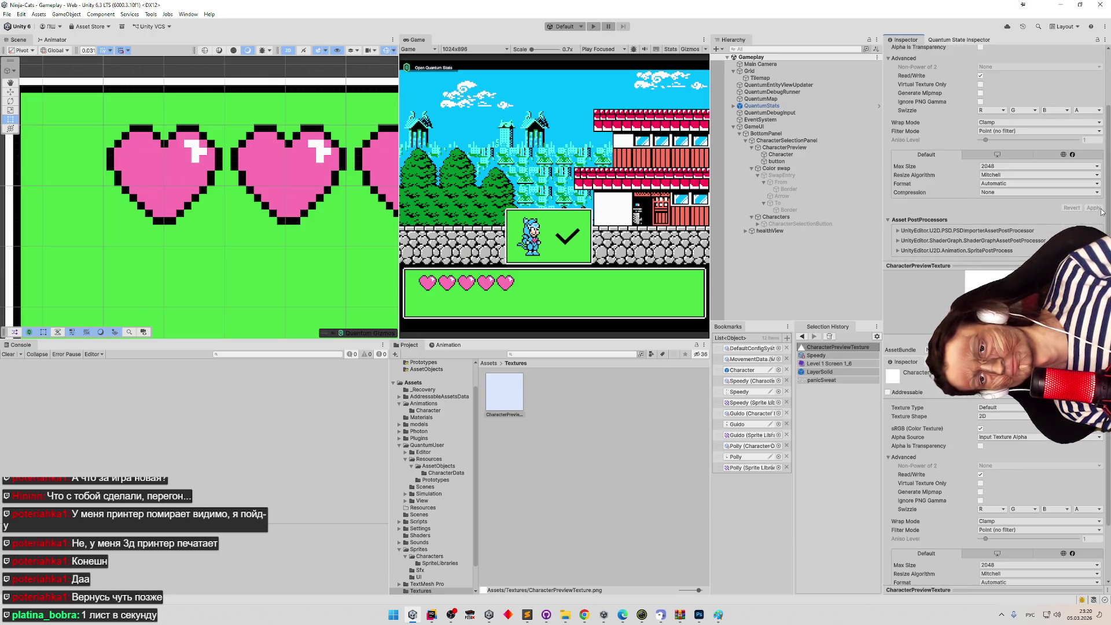
scroll(1101, 200, "up", 3)
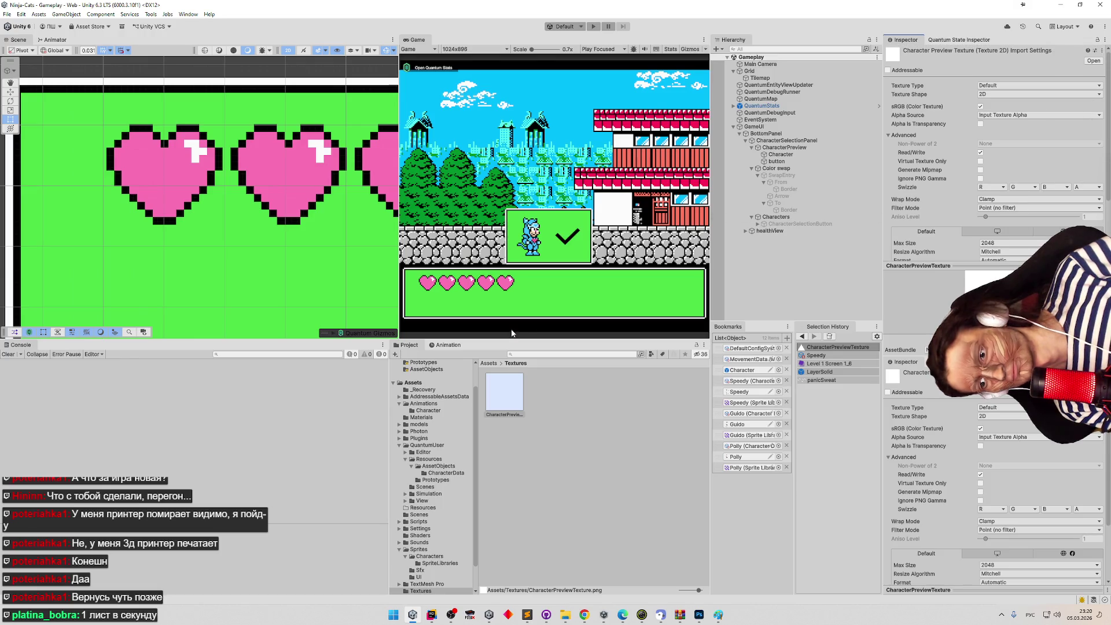
right_click(509, 389)
left_click(628, 144)
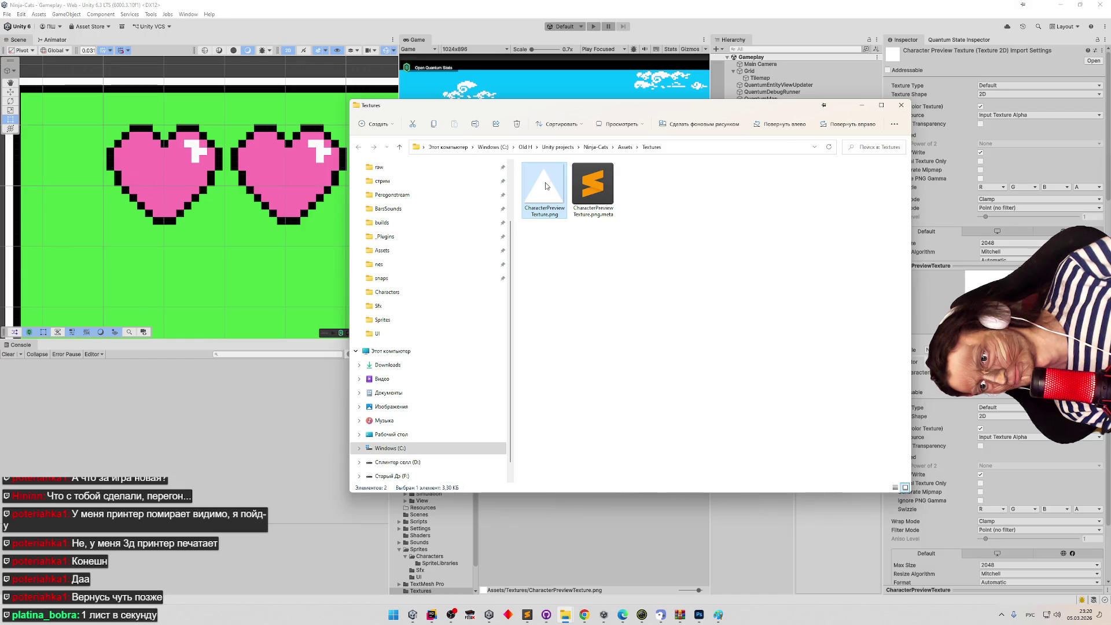
Open CharacterPreviewTexture.png in Paint.
right_click(545, 184)
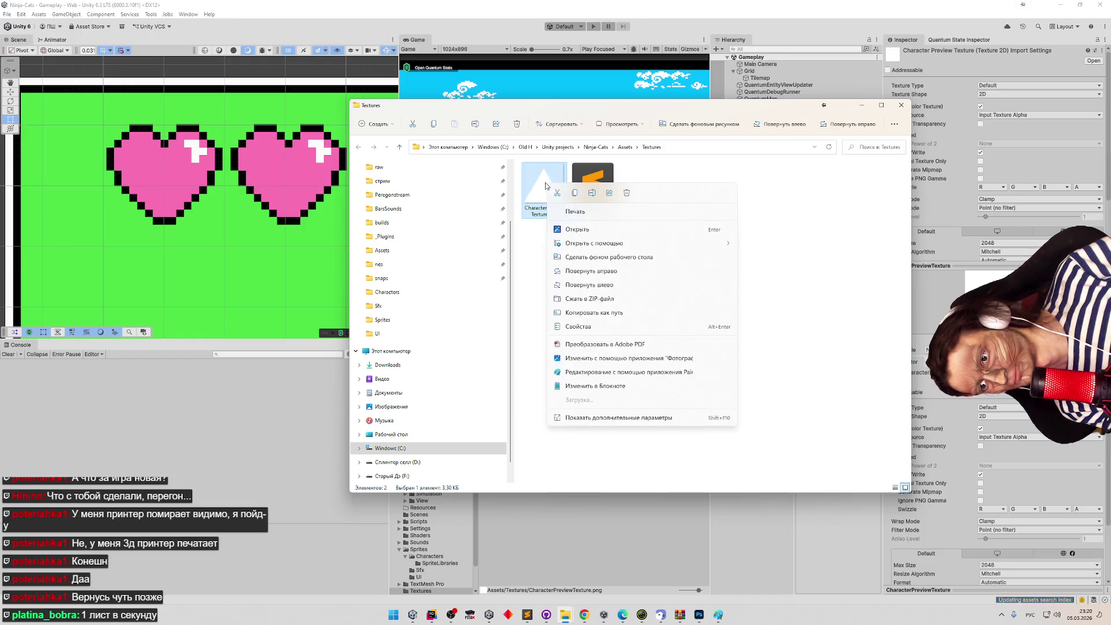
left_click(763, 271)
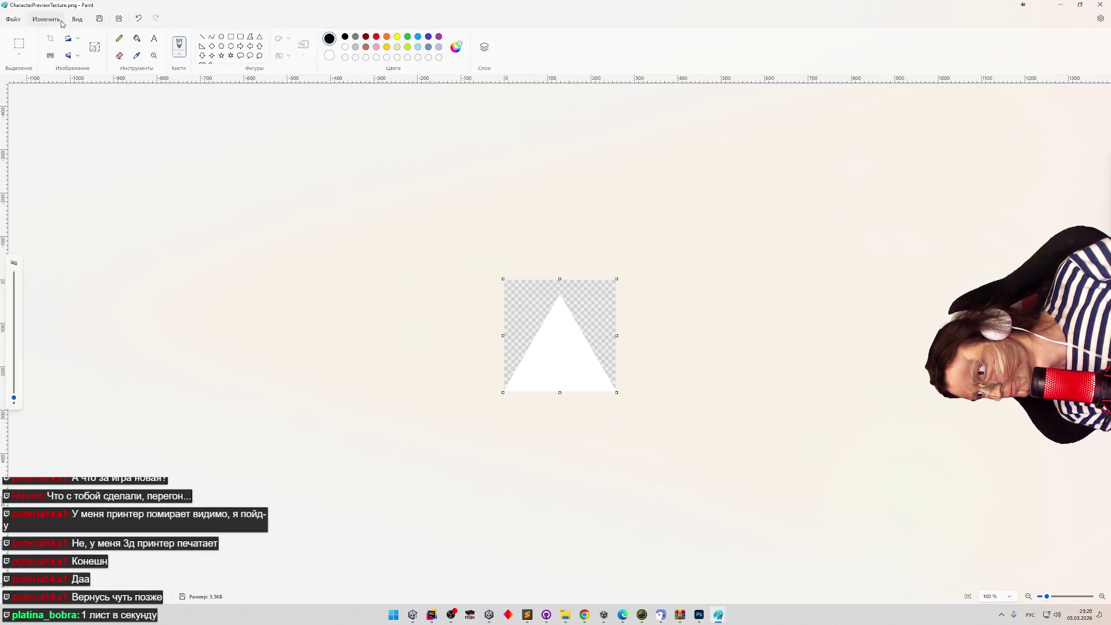
left_click(61, 21)
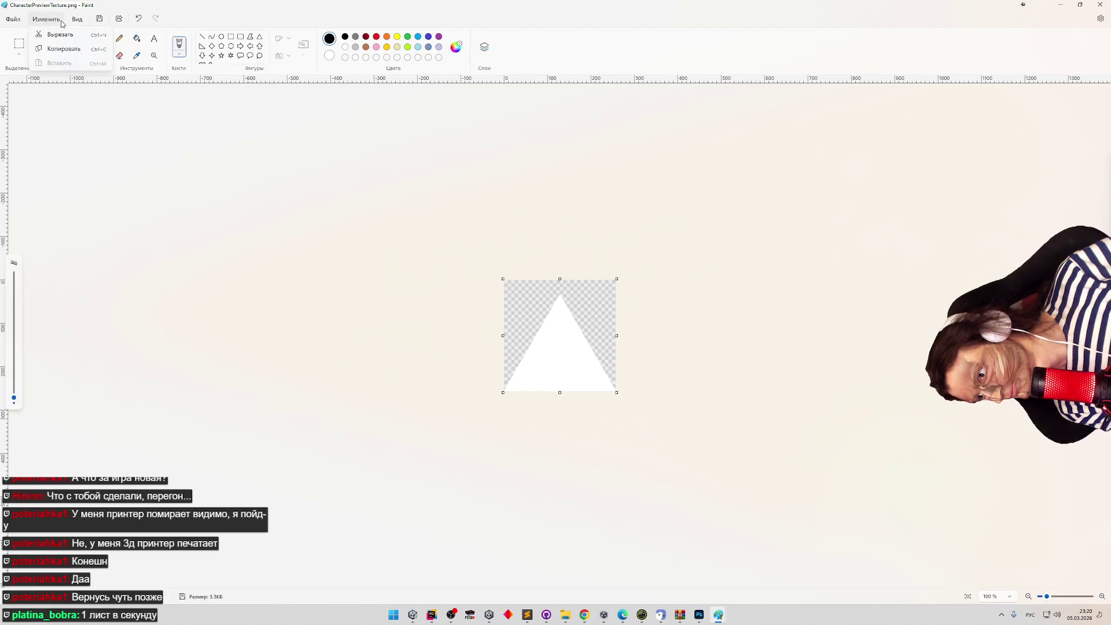
left_click(61, 21)
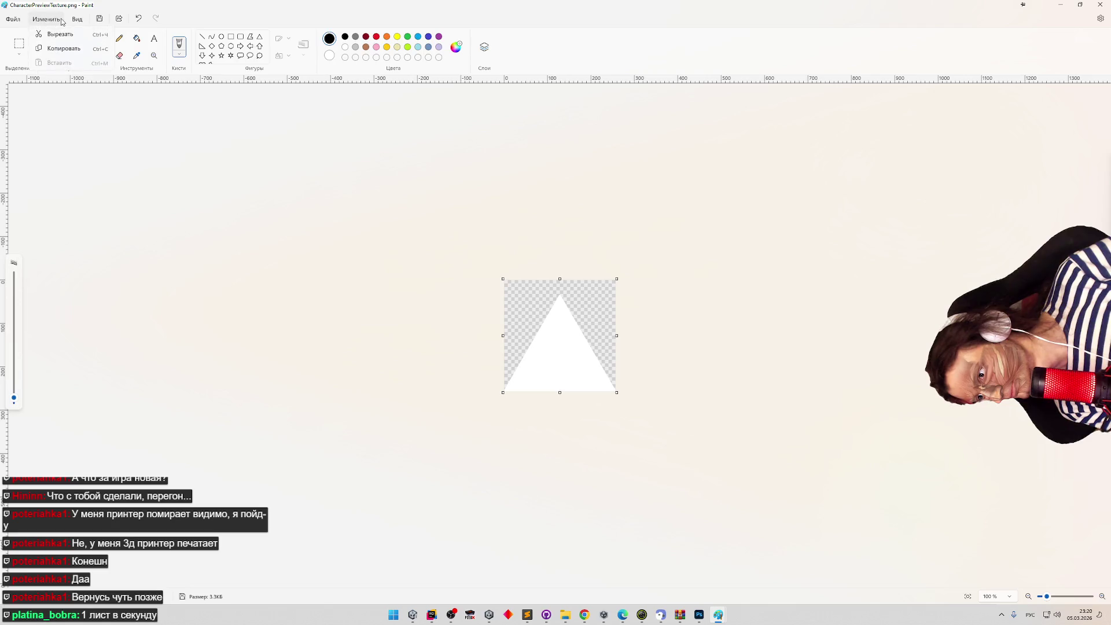
left_click(12, 19)
left_click(173, 156)
left_click(13, 19)
left_click(70, 167)
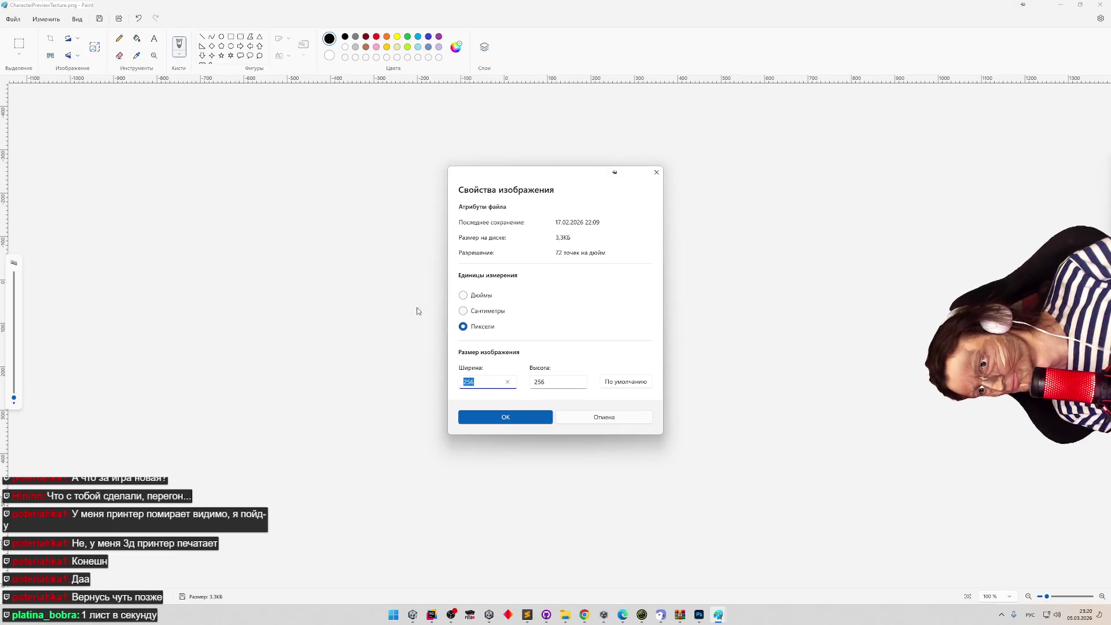
double_click(534, 381)
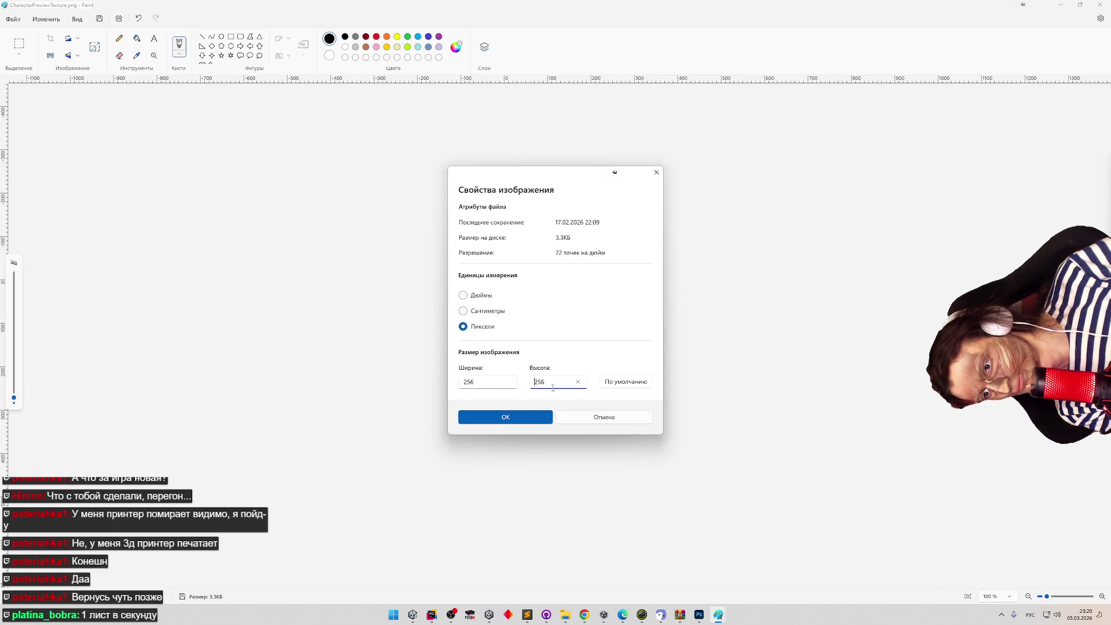
double_click(489, 383)
double_click(544, 384)
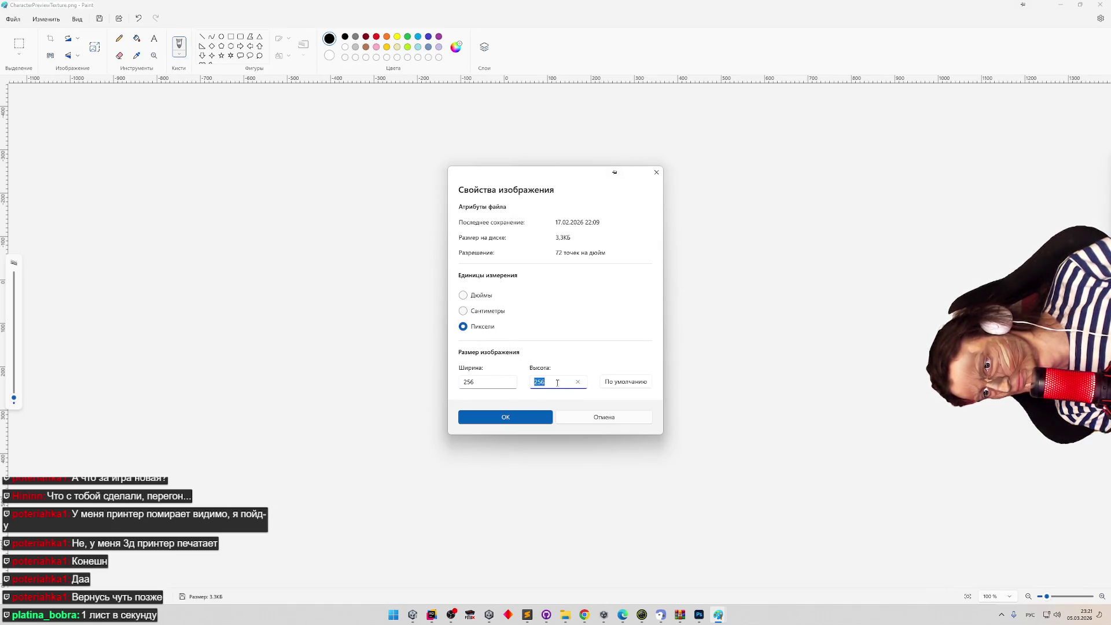
left_click(578, 383)
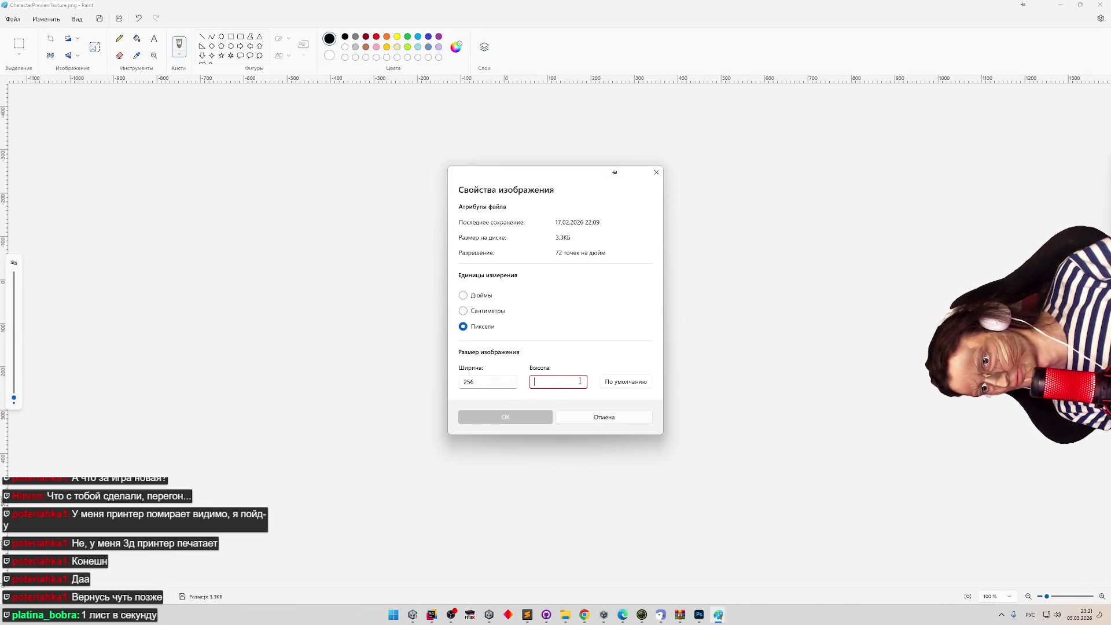
left_click(602, 383)
double_click(558, 382)
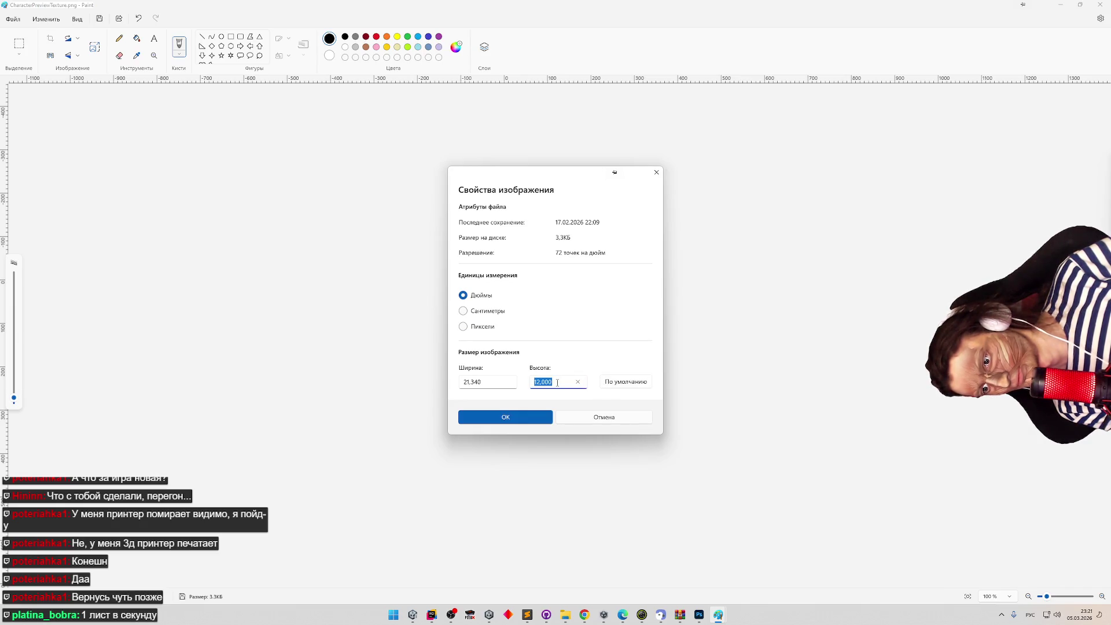
double_click(495, 381)
left_click(473, 334)
double_click(543, 382)
left_click(543, 382)
double_click(543, 382)
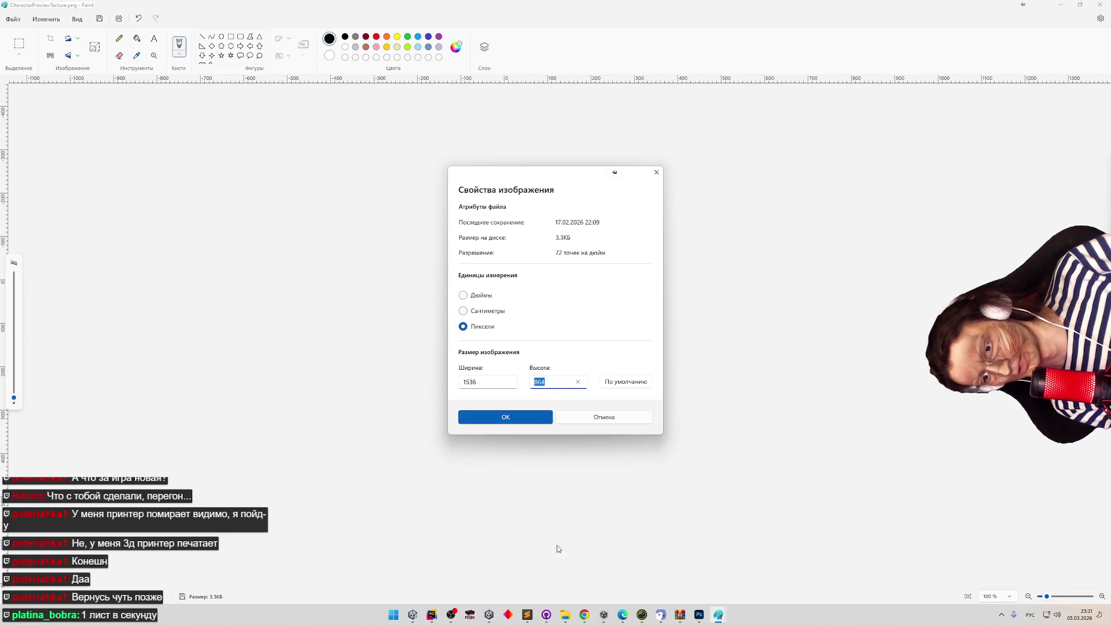
left_click(528, 615)
key("BackSpace")
key("BackSpace")
key("BackSpace")
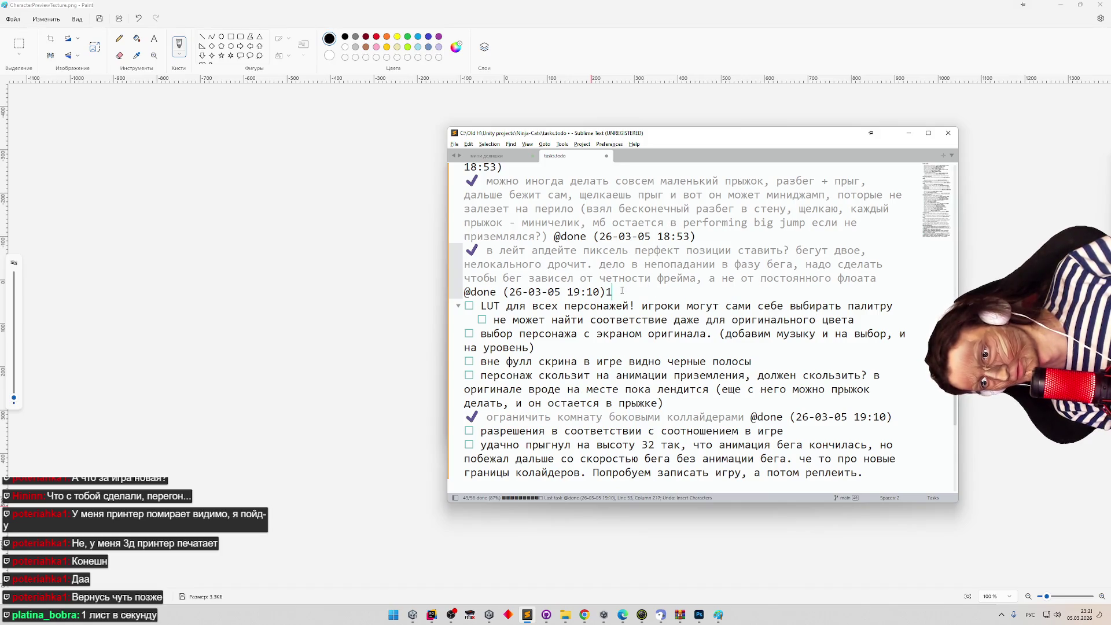
left_click(438, 346)
left_click(558, 384)
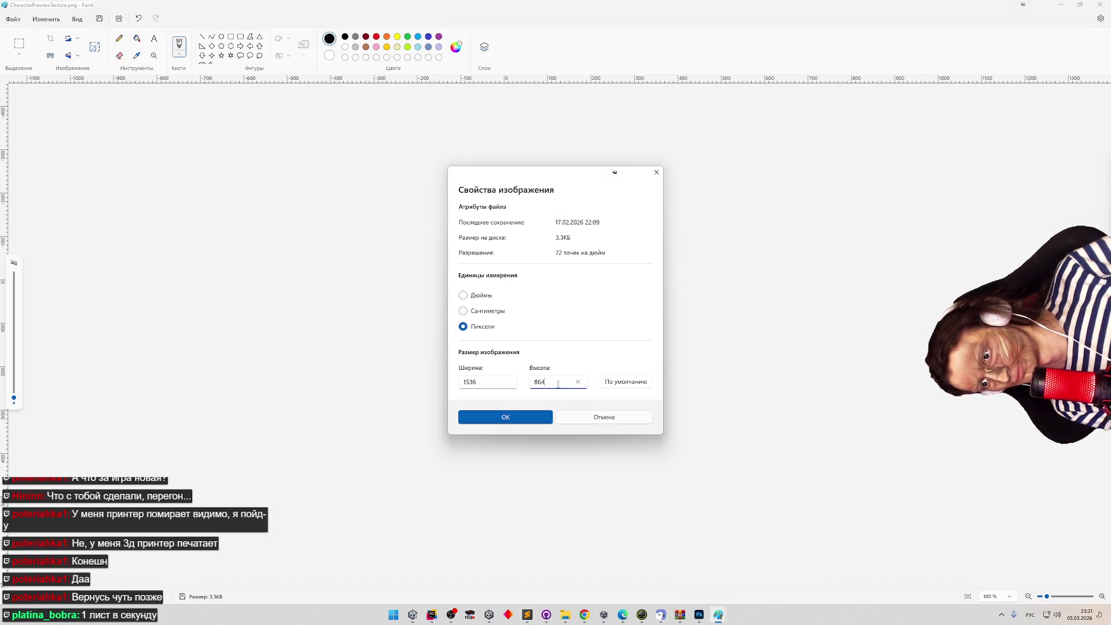
left_click(577, 384)
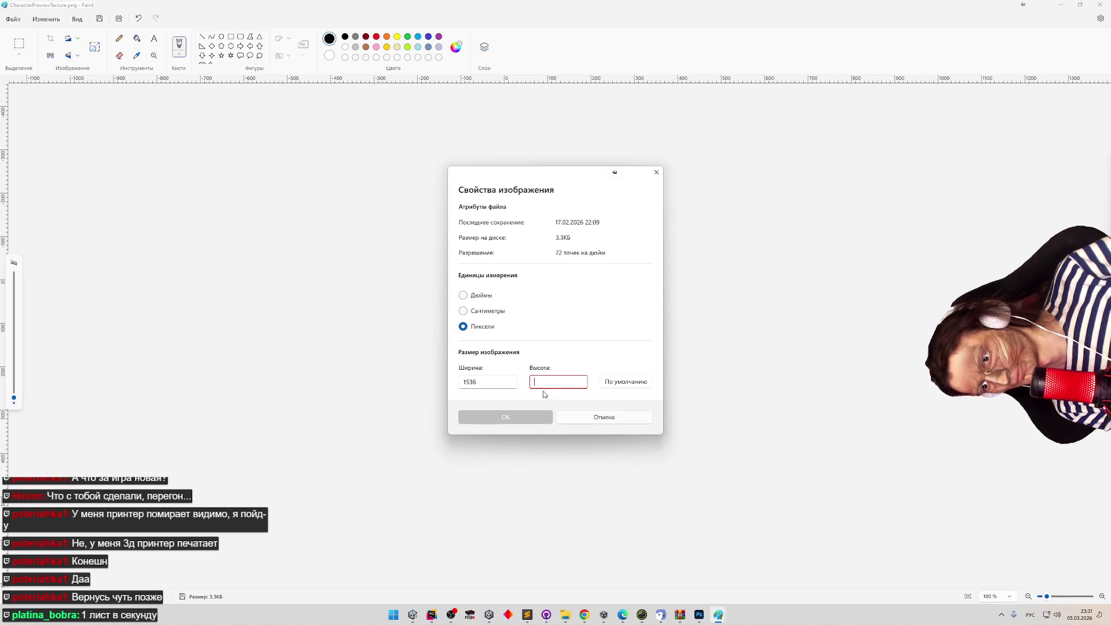
left_click(580, 426)
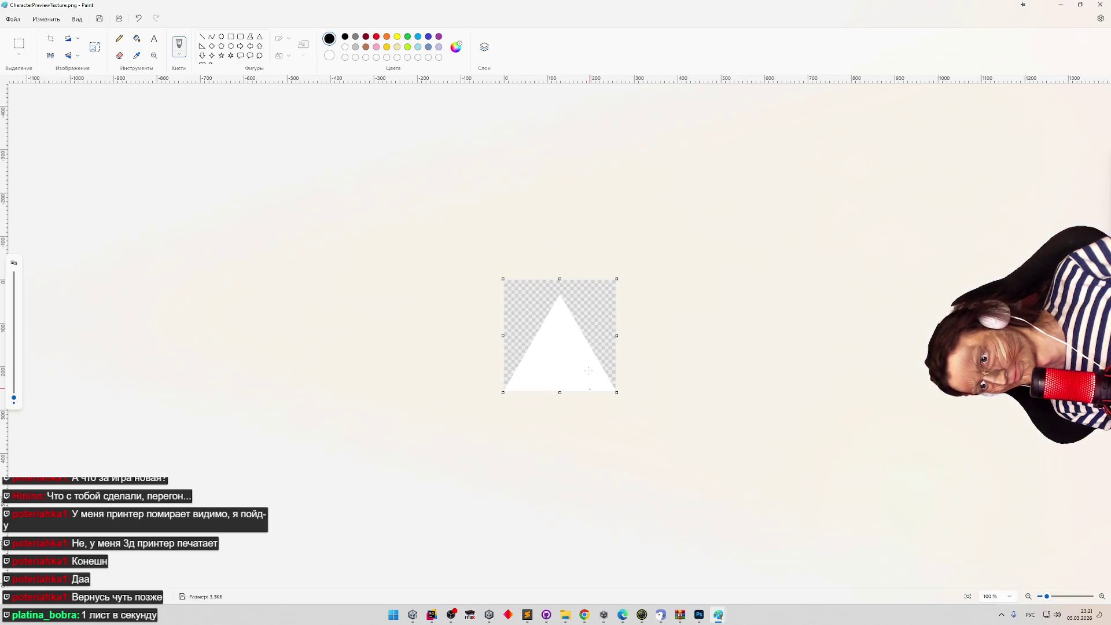
Crop the image to a small top-left area and narrow it further at about 540% zoom.
mouse_move(503, 279)
left_mouse_down()
mouse_move(567, 311)
mouse_move(525, 295)
left_mouse_up()
key("ctrl+shift+x")
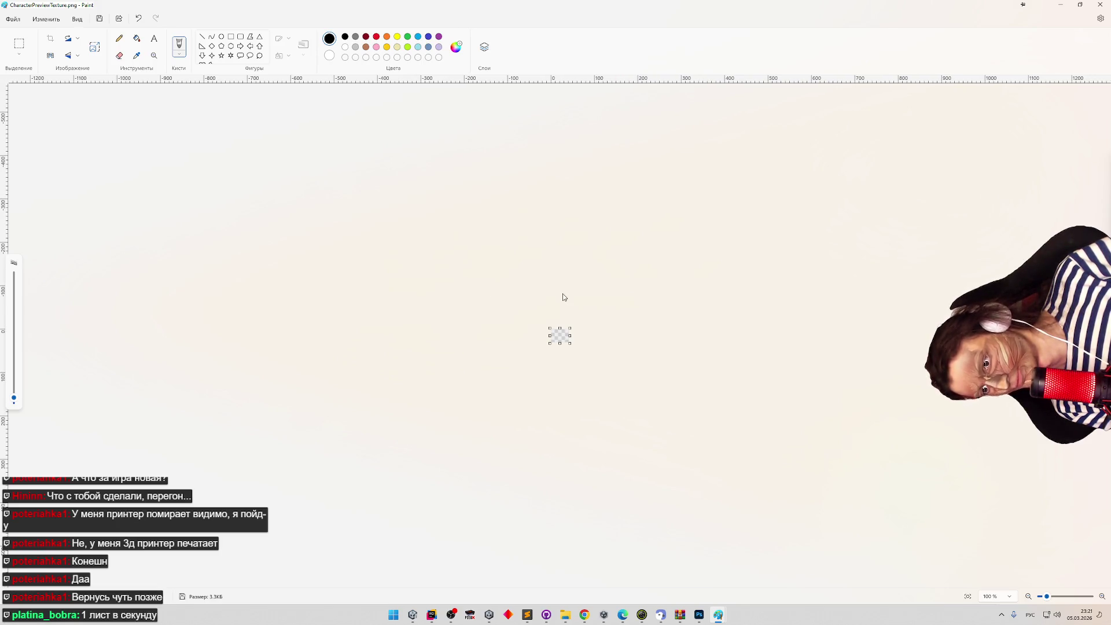
mouse_move(571, 346)
left_mouse_down()
mouse_move(573, 329)
mouse_move(557, 317)
left_mouse_up()
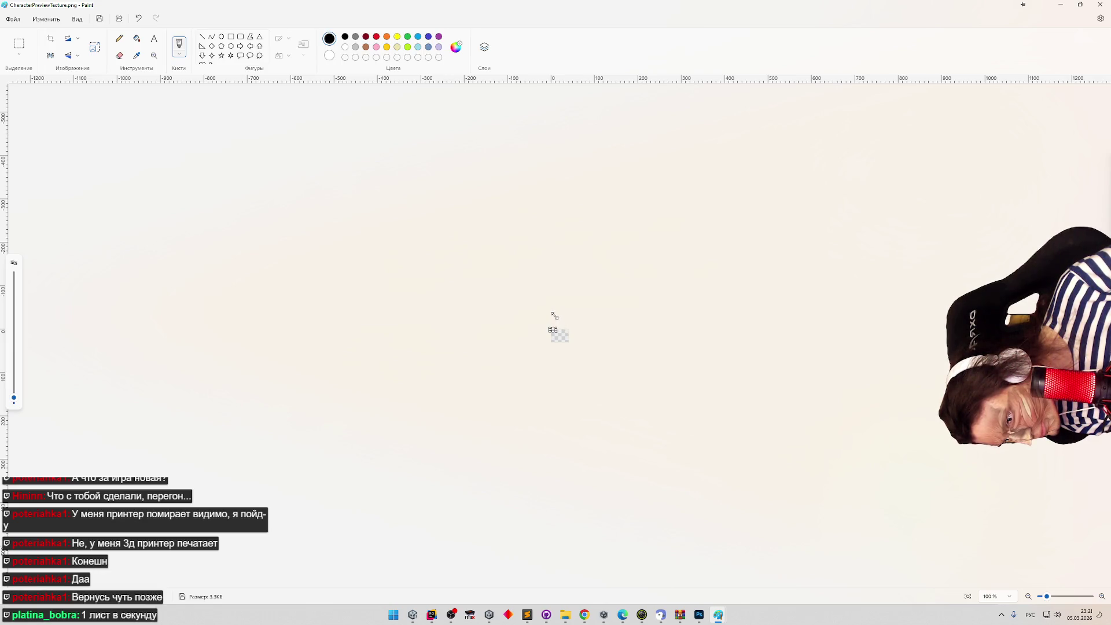
left_click_drag(555, 316, 556, 318)
scroll(558, 327, "up", 3)
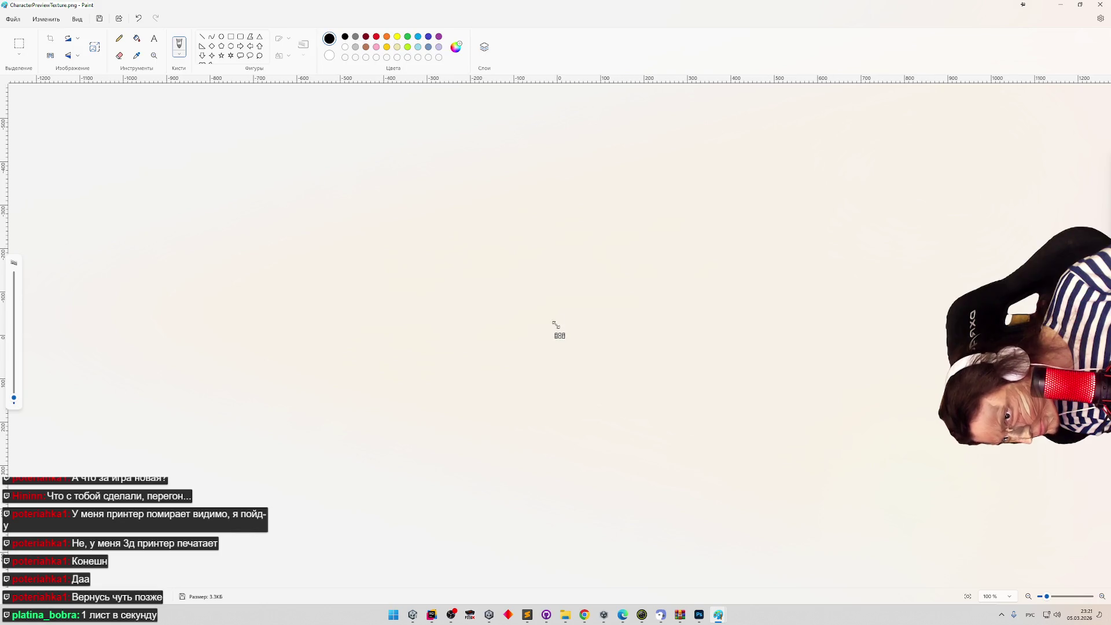
left_click_drag(1054, 596, 1073, 596)
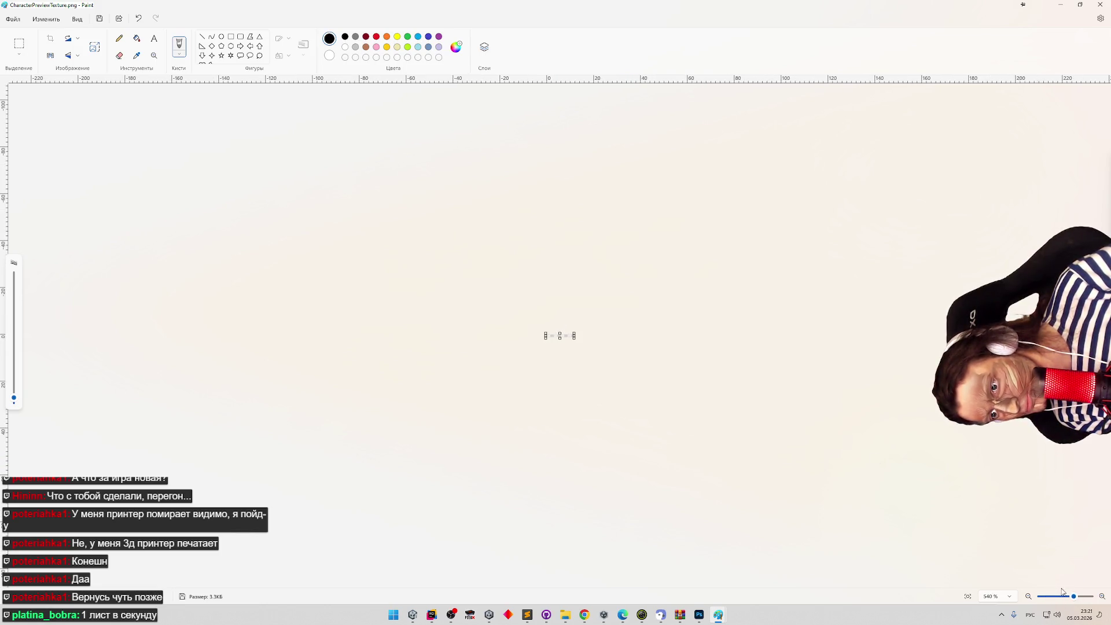
left_click_drag(575, 339, 566, 331)
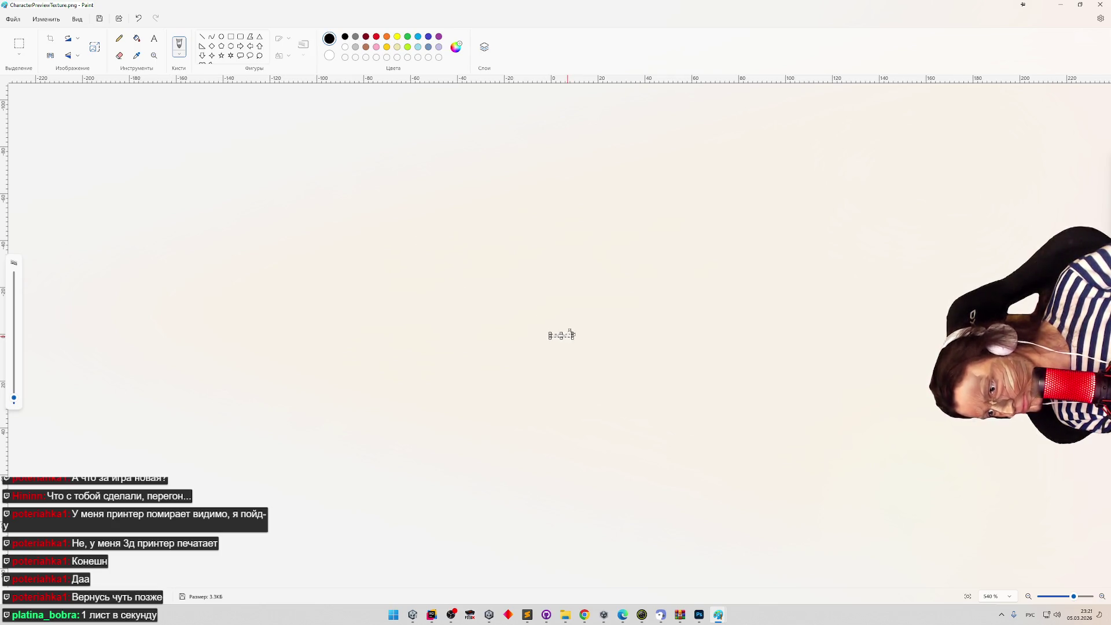
Cancel the Save as PNG dialog, close Paint, and bring Unity forward.
left_click(13, 18)
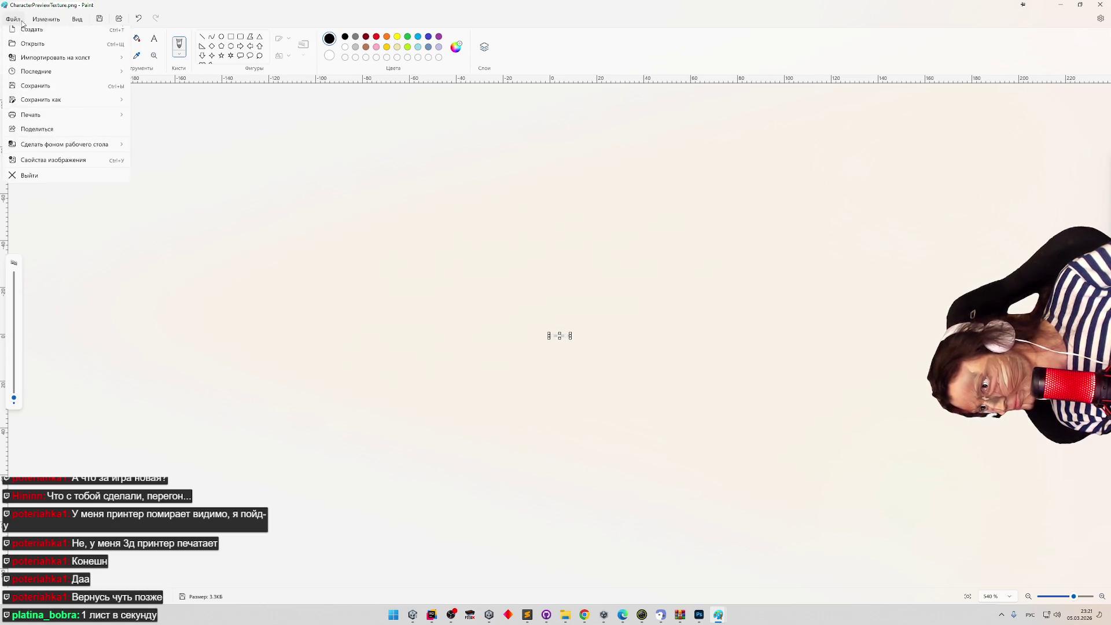
mouse_move(112, 104)
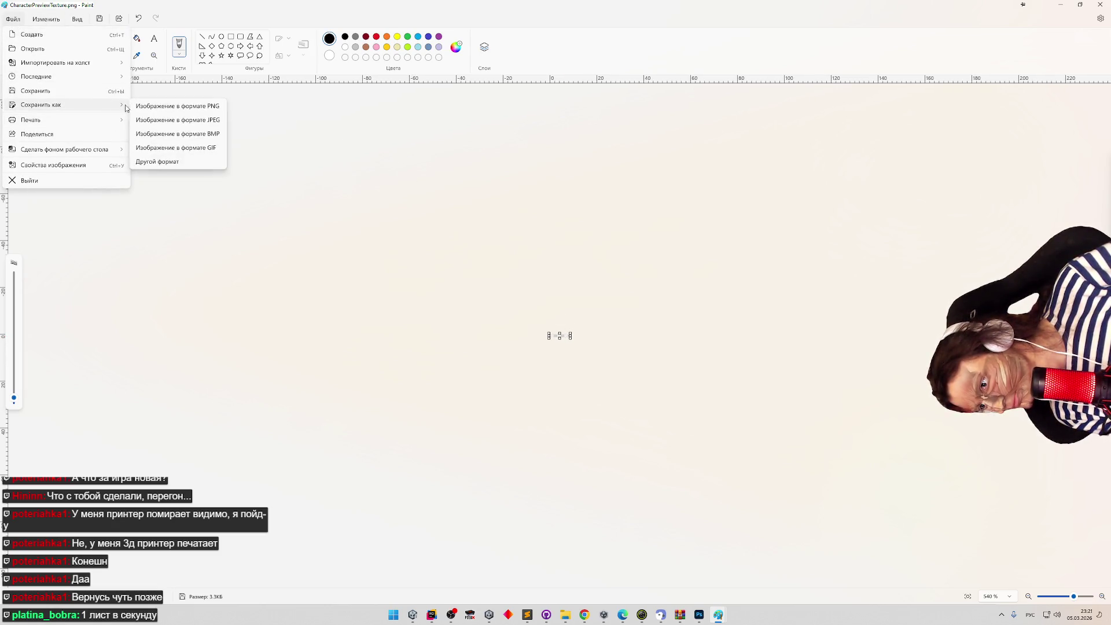
left_click(152, 106)
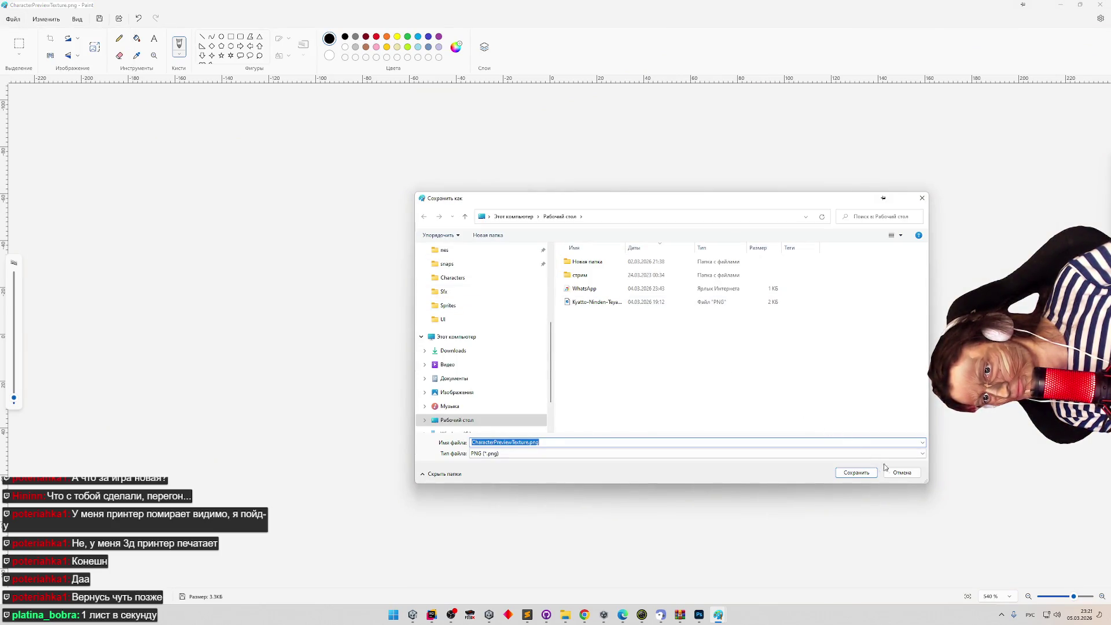
left_click(902, 473)
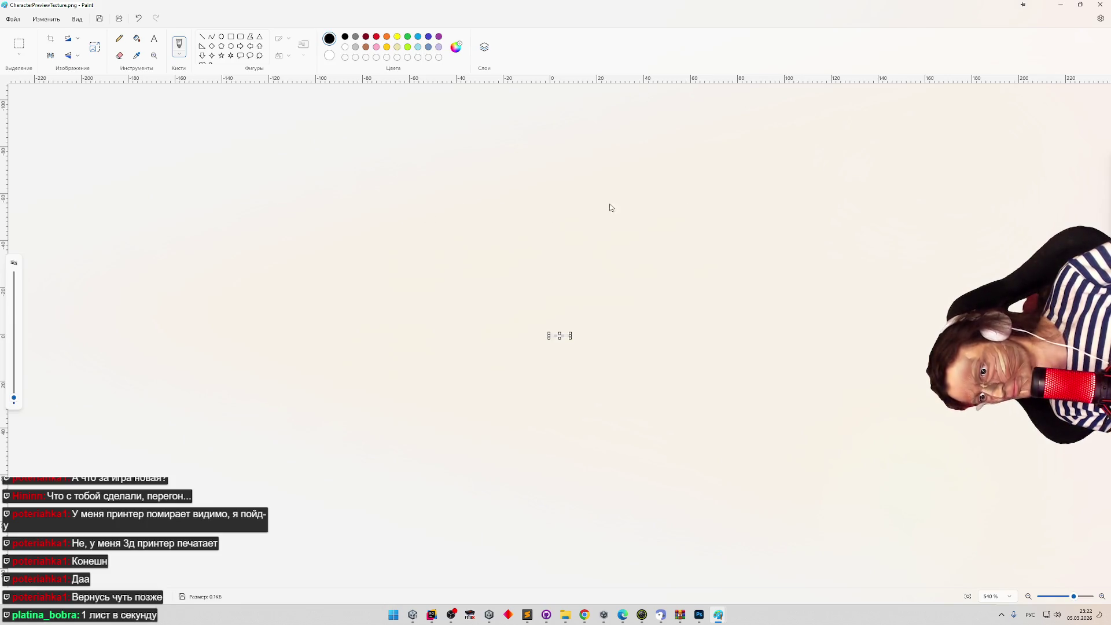
left_click(1101, 6)
left_click(909, 132)
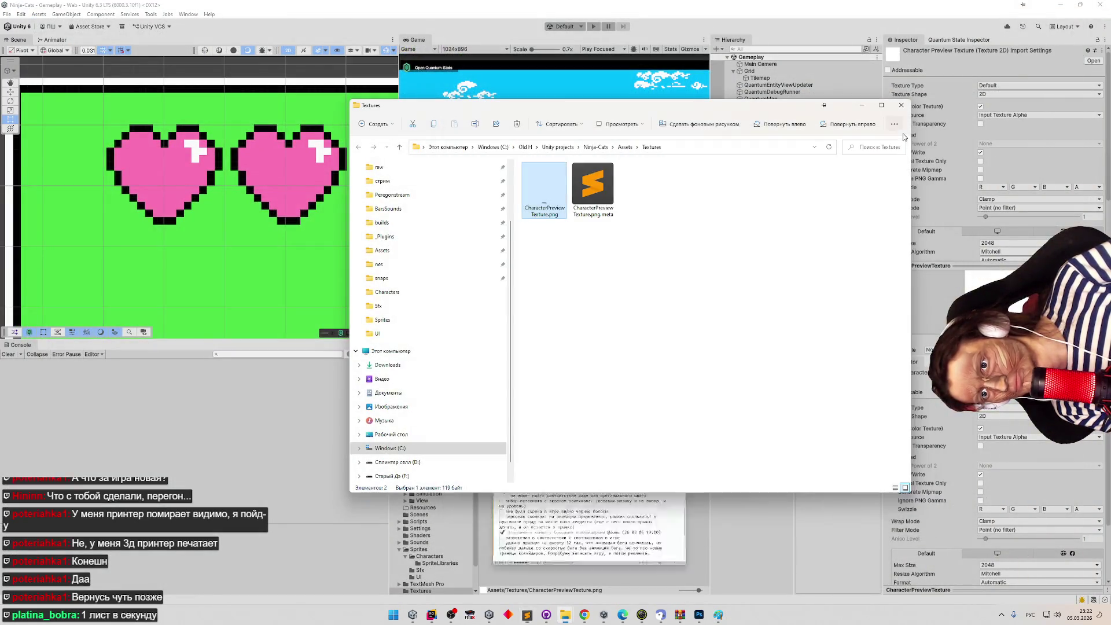
Focus the Unity project window, then switch to ColorSwapper.cs in Rider.
left_click(568, 442)
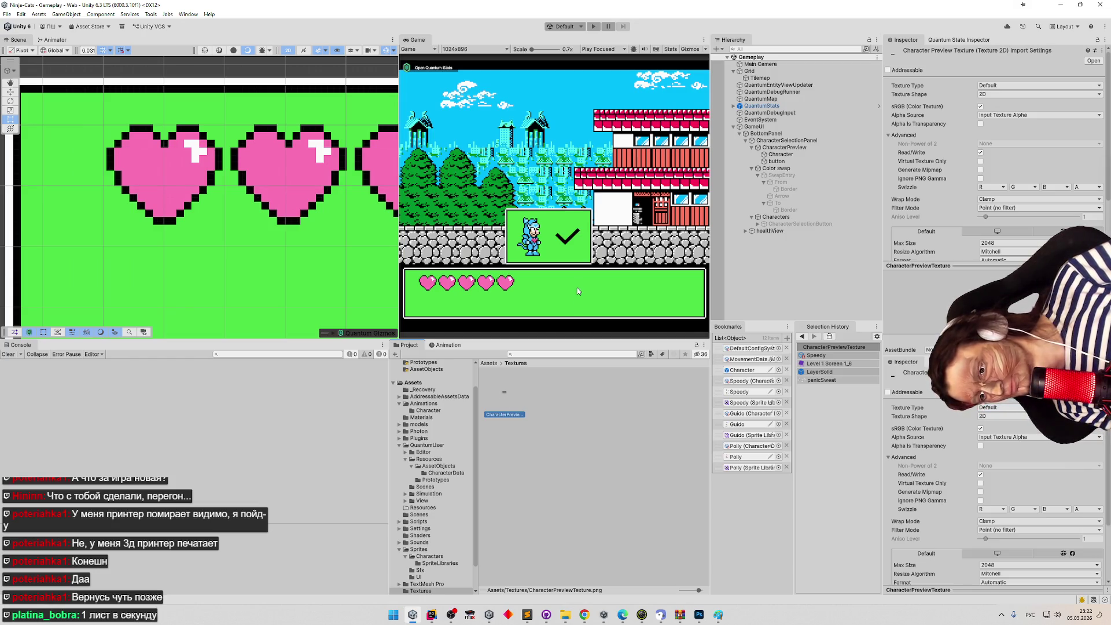
left_click(432, 615)
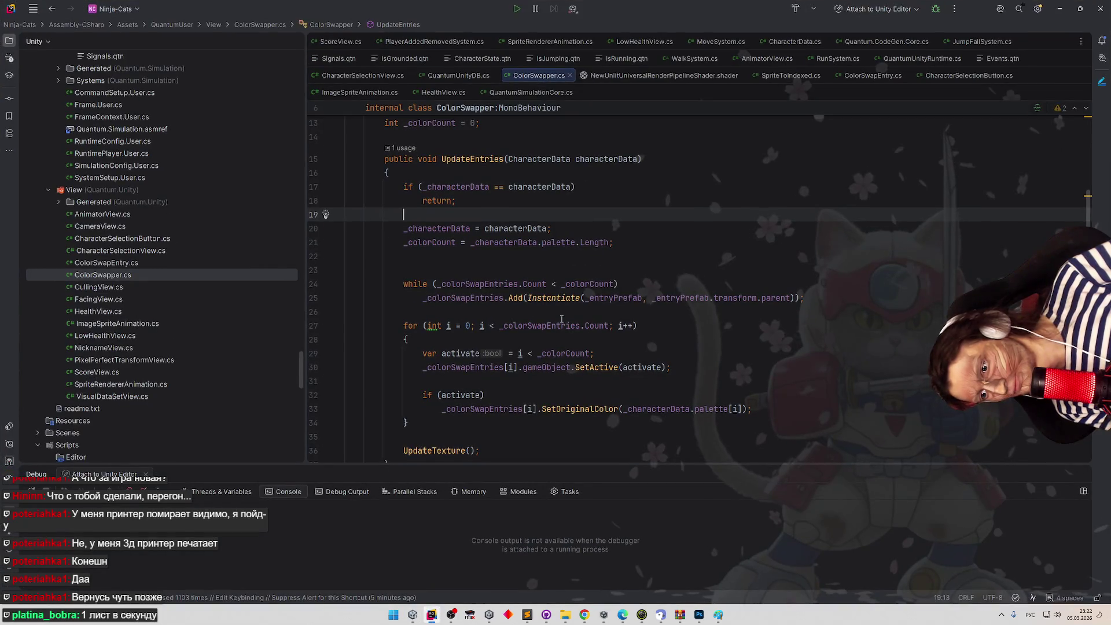
In NewUnlitUniversalRenderPipelineShader.shader, change the frag loop bound from p < 7 to p < 8.
scroll(565, 393, "down", 5)
scroll(562, 369, "up", 10)
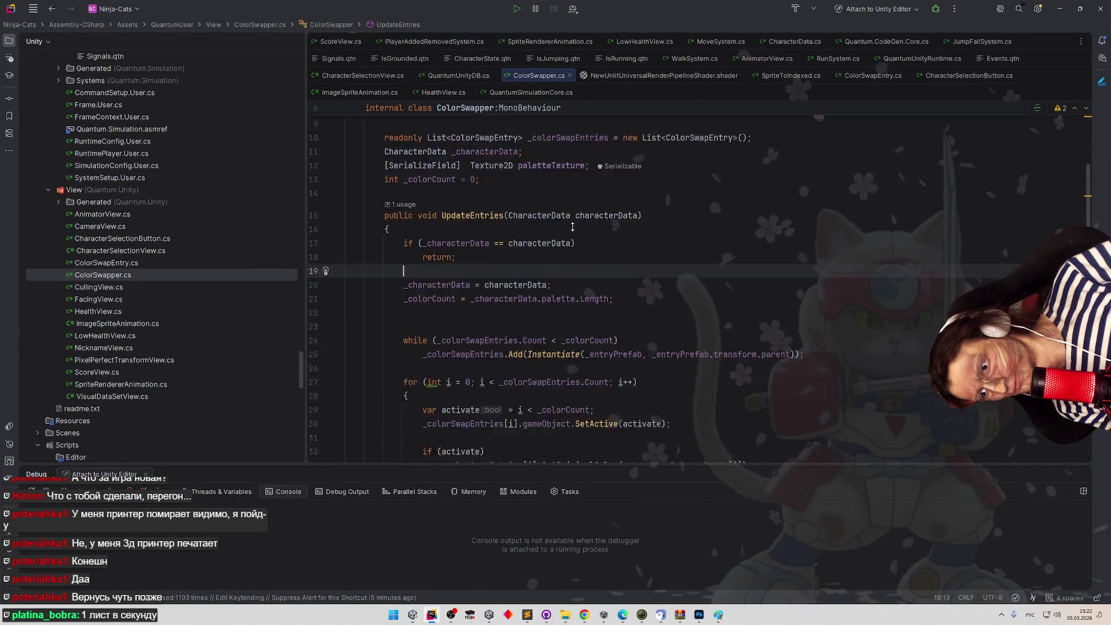
scroll(594, 107, "down", 2)
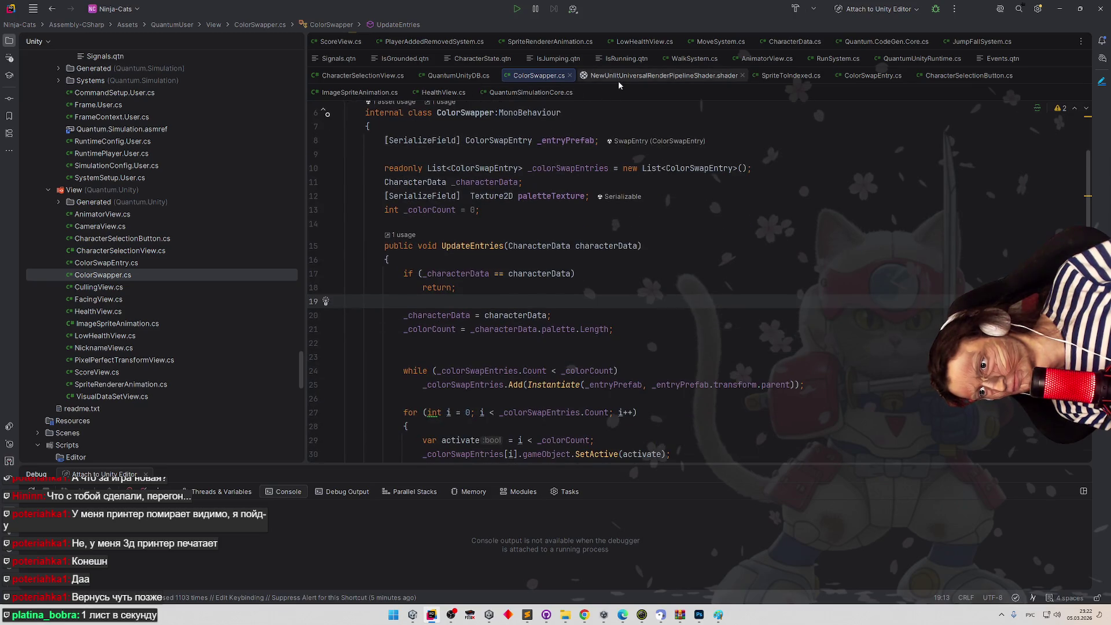
left_click(660, 75)
scroll(583, 262, "down", 5)
scroll(583, 262, "down", 7)
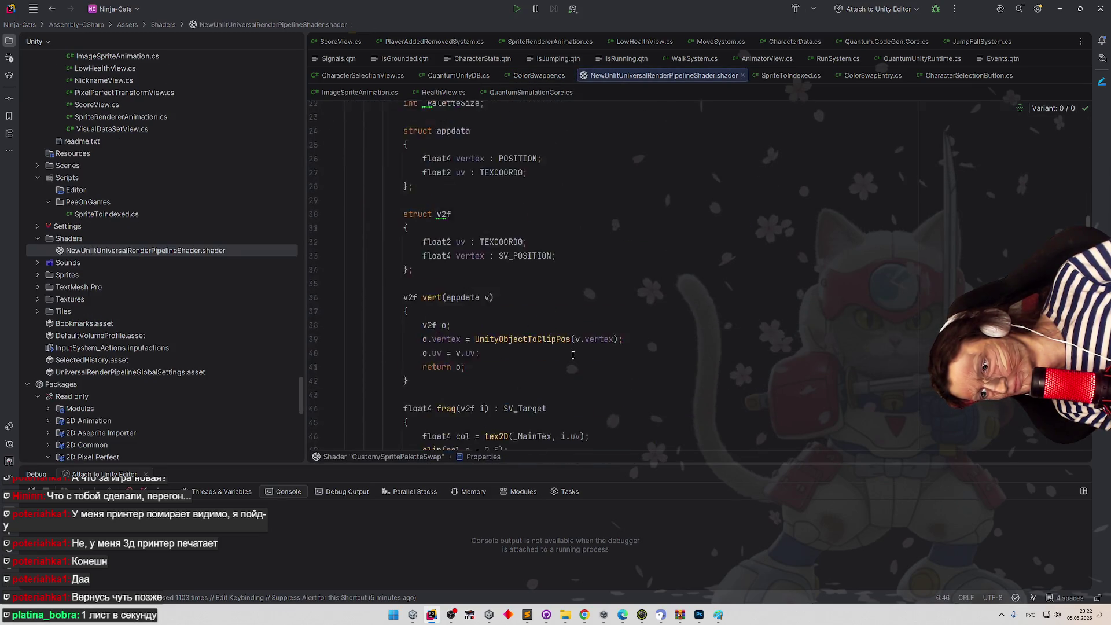
scroll(590, 230, "up", 1)
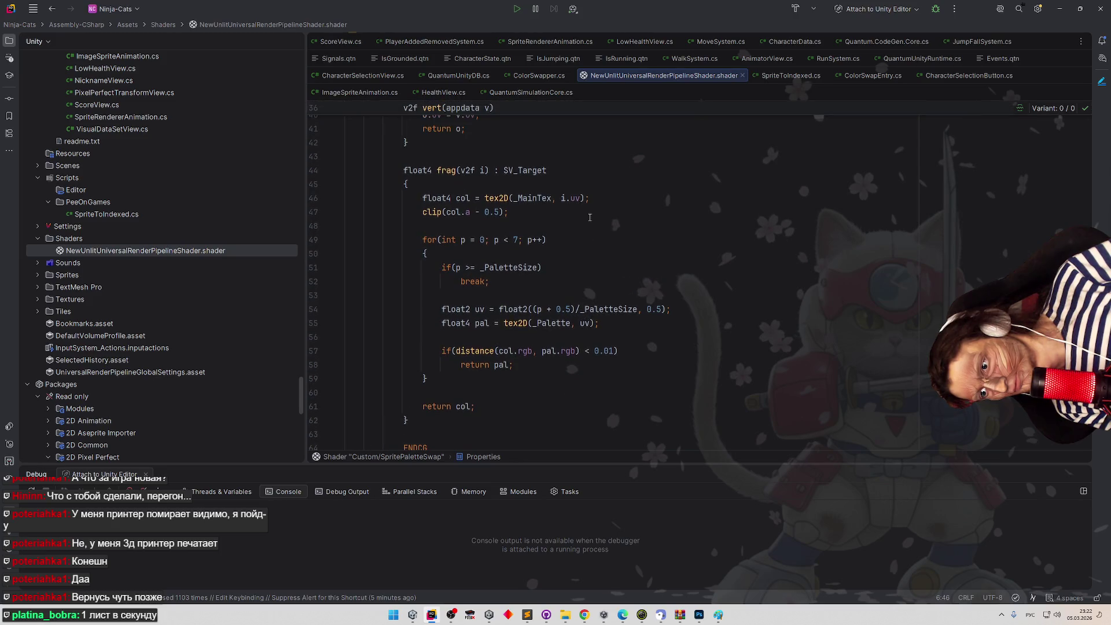
double_click(517, 240)
type("8")
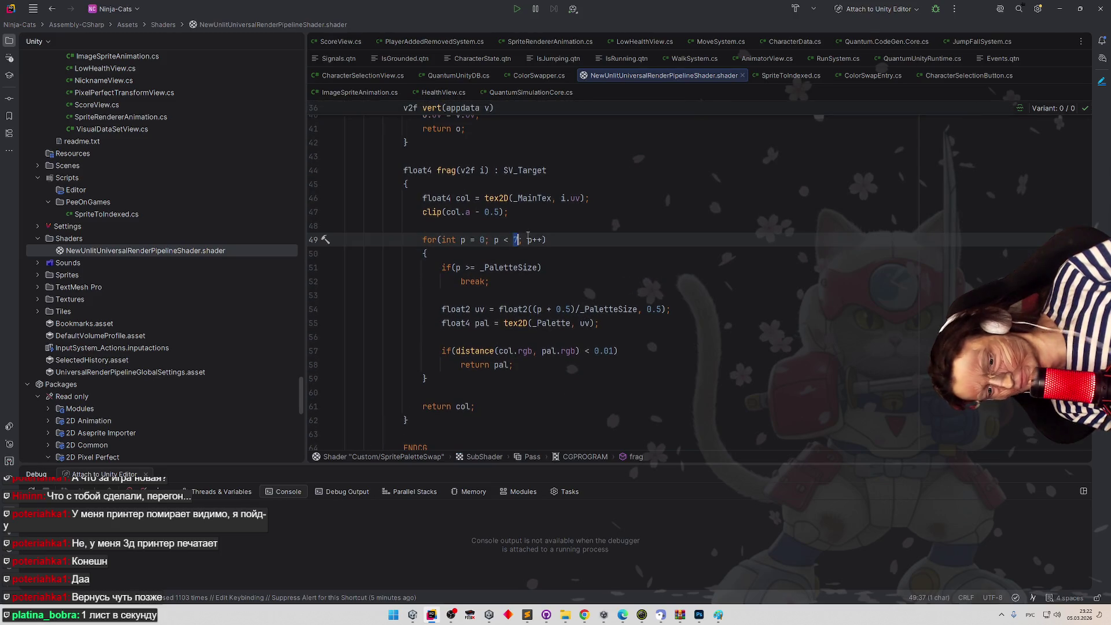
left_click(616, 225)
left_click(614, 254)
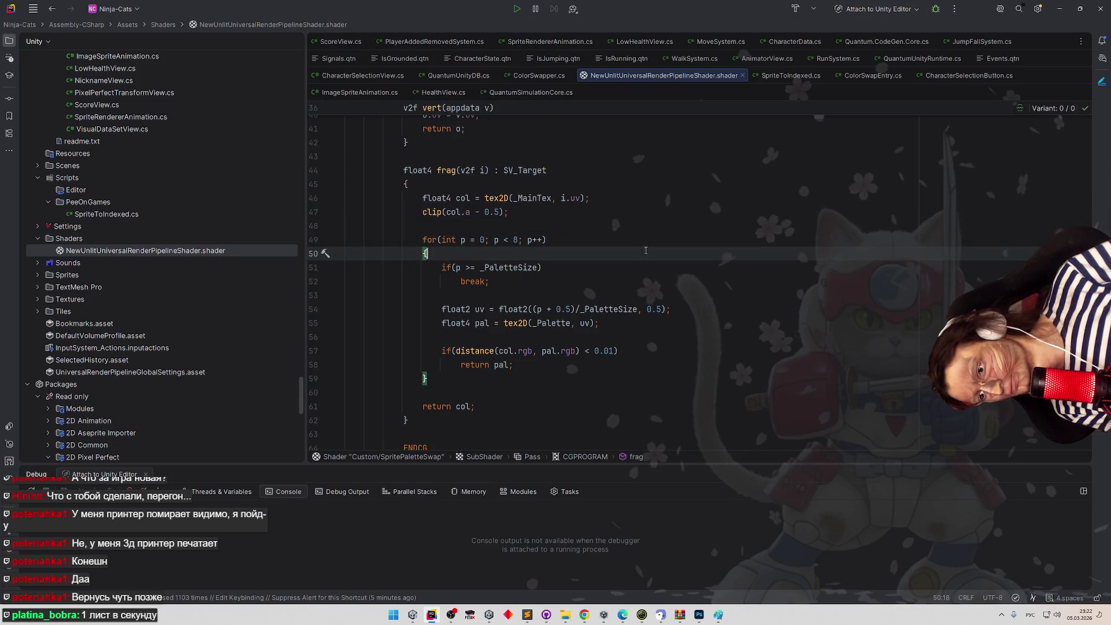
key("alt+Tab")
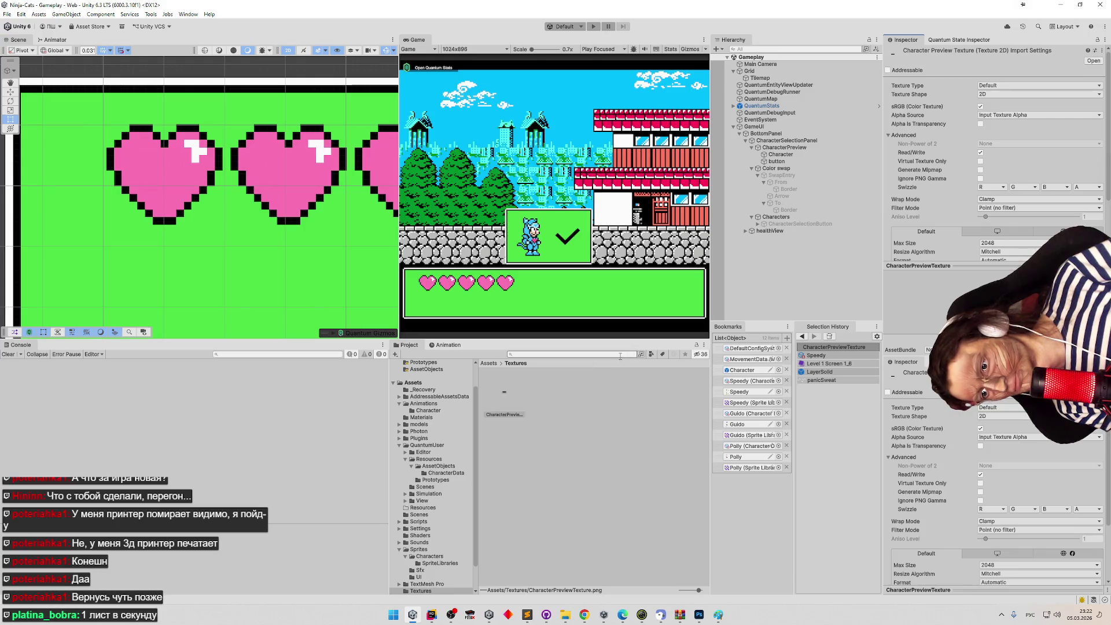
Enter play mode and search the Project for 'text'.
left_click(489, 363)
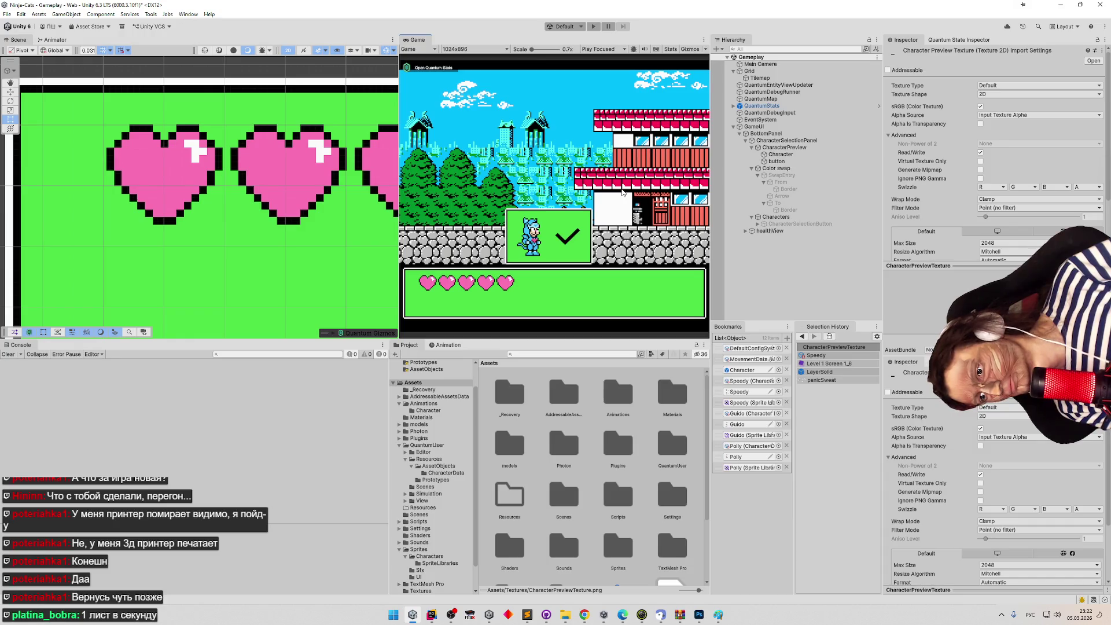
key("ctrl+p")
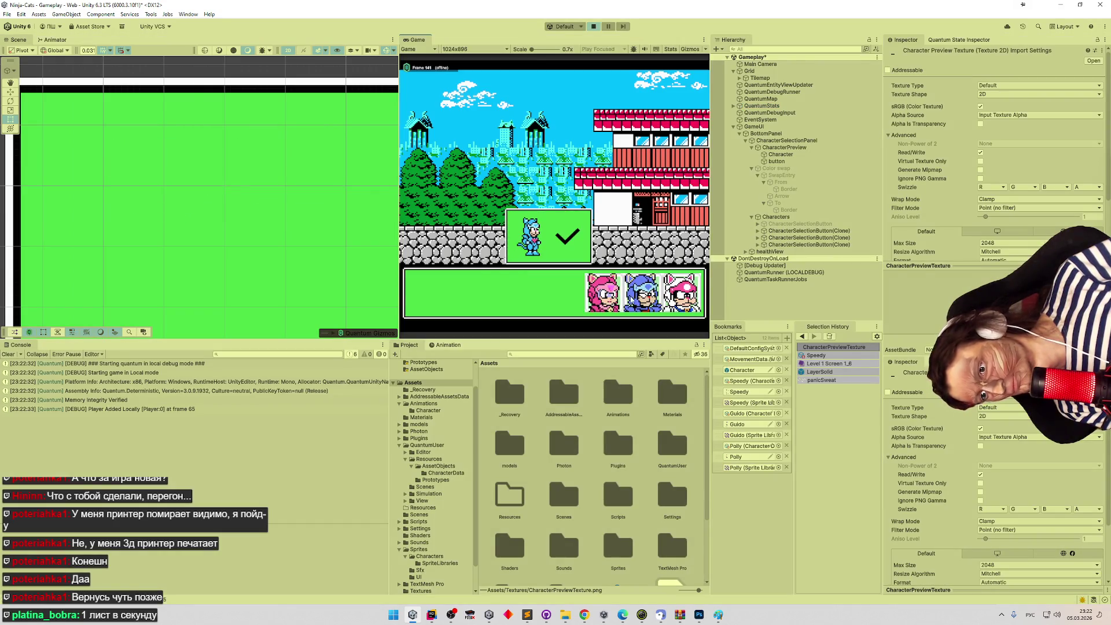
left_click(554, 355)
type("ey")
key("BackSpace")
key("BackSpace")
key("alt+shift")
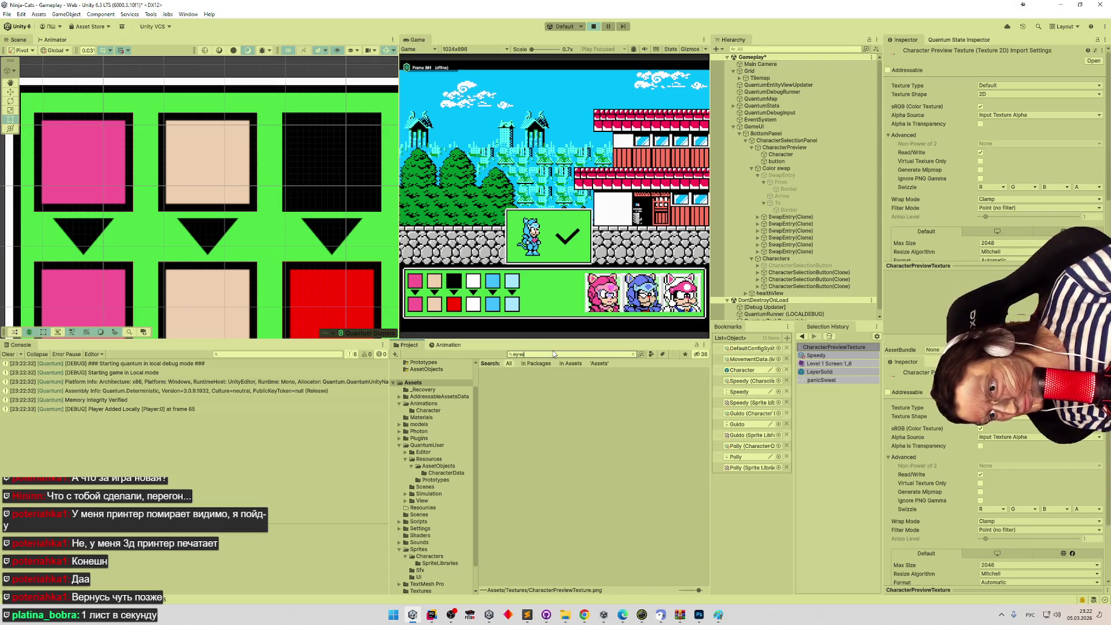
type("text")
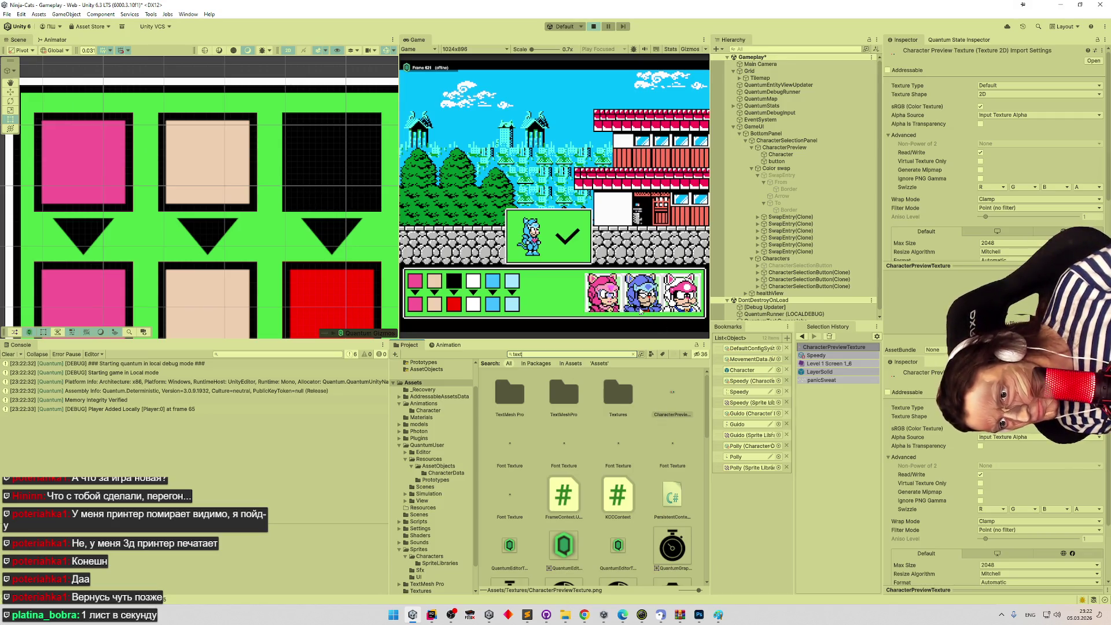
Cycle the five lower palette swatches through blue, indigo and other colours.
left_click(643, 309)
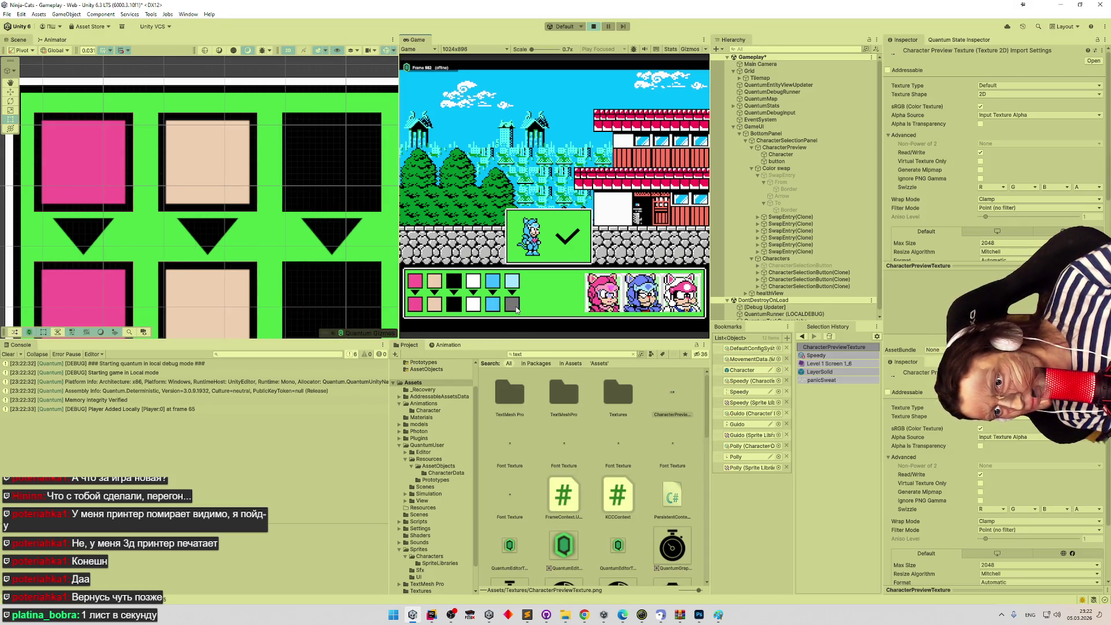
left_click(491, 314)
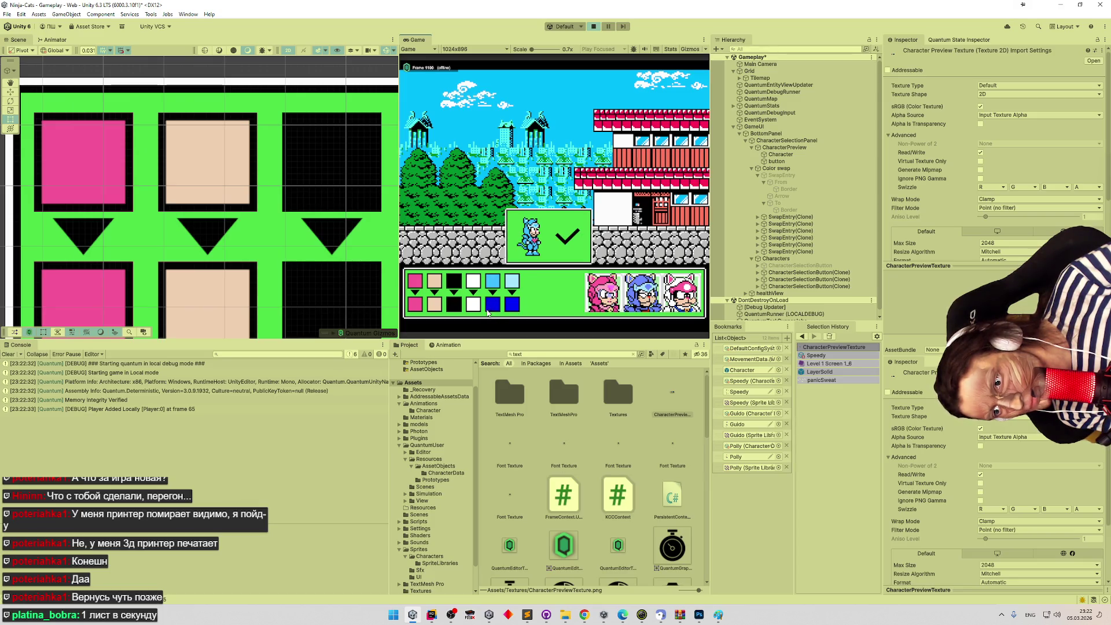
left_click(478, 313)
left_click(451, 311)
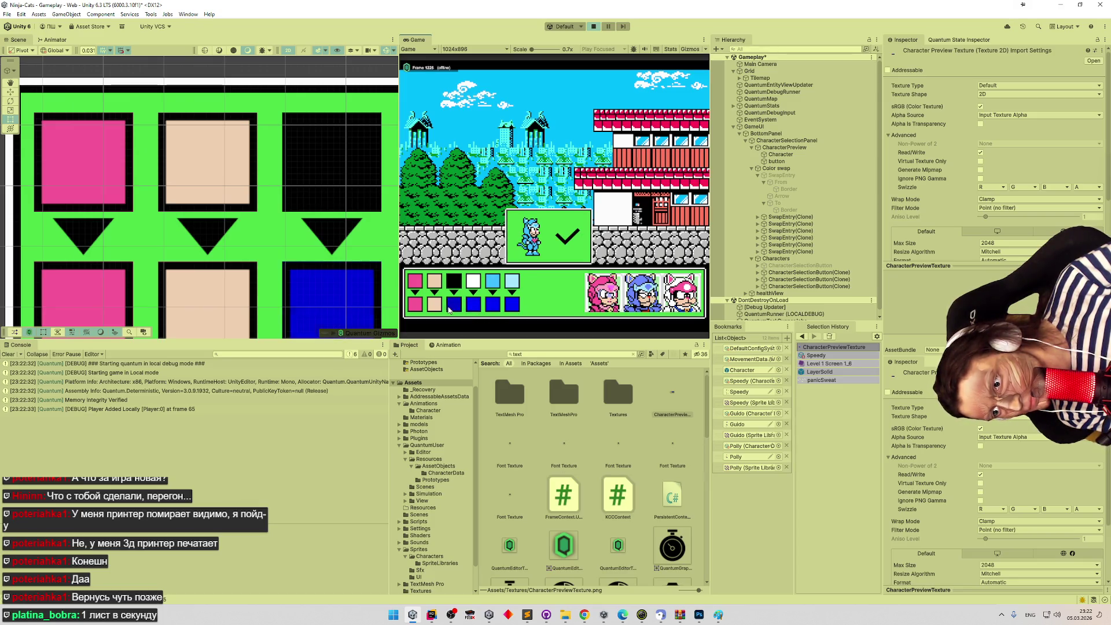
left_click(451, 311)
left_click(435, 309)
left_click(435, 309)
left_click(435, 309)
left_click(415, 312)
left_click(415, 312)
left_click(415, 312)
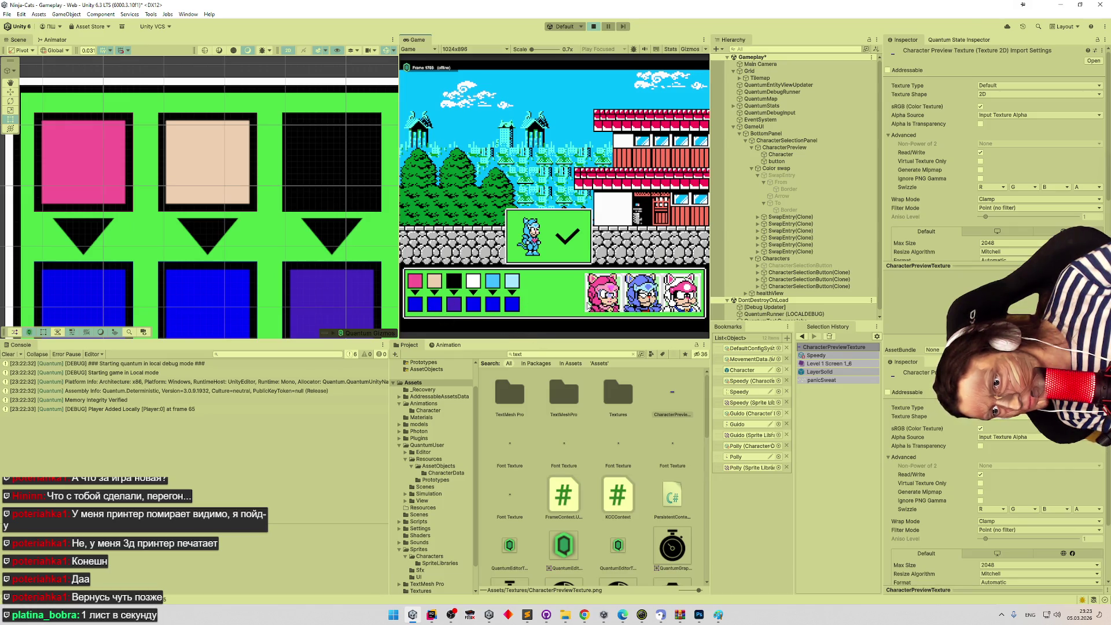
Return the swatches to their original pink, peach, black, white and light-blue colours.
left_click(415, 282)
left_click(436, 282)
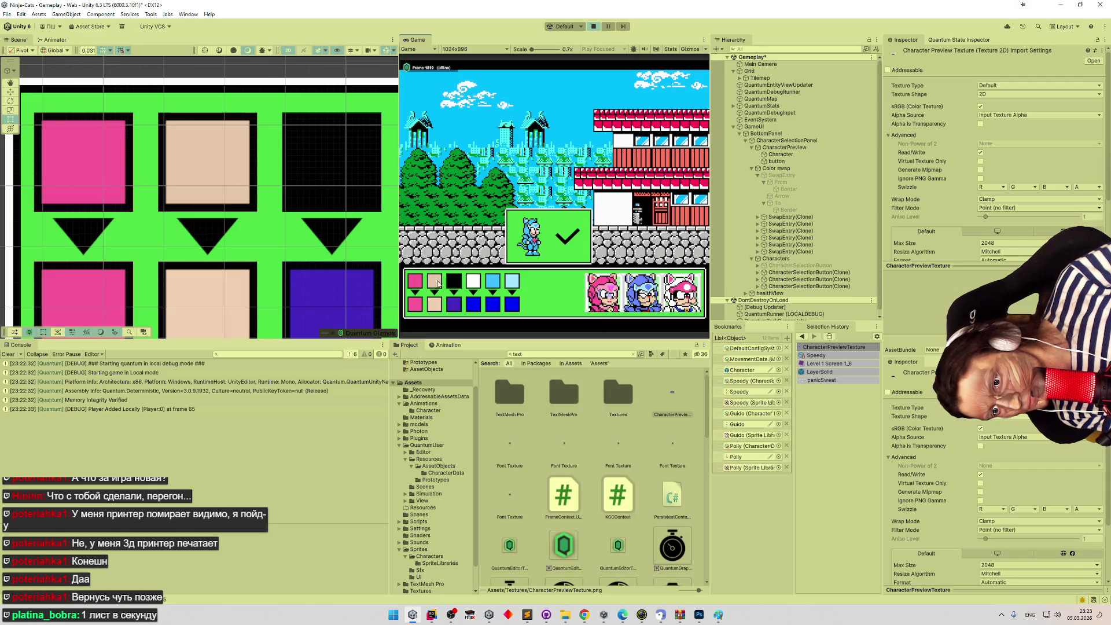
left_click(455, 284)
left_click(474, 283)
left_click(496, 287)
left_click(513, 283)
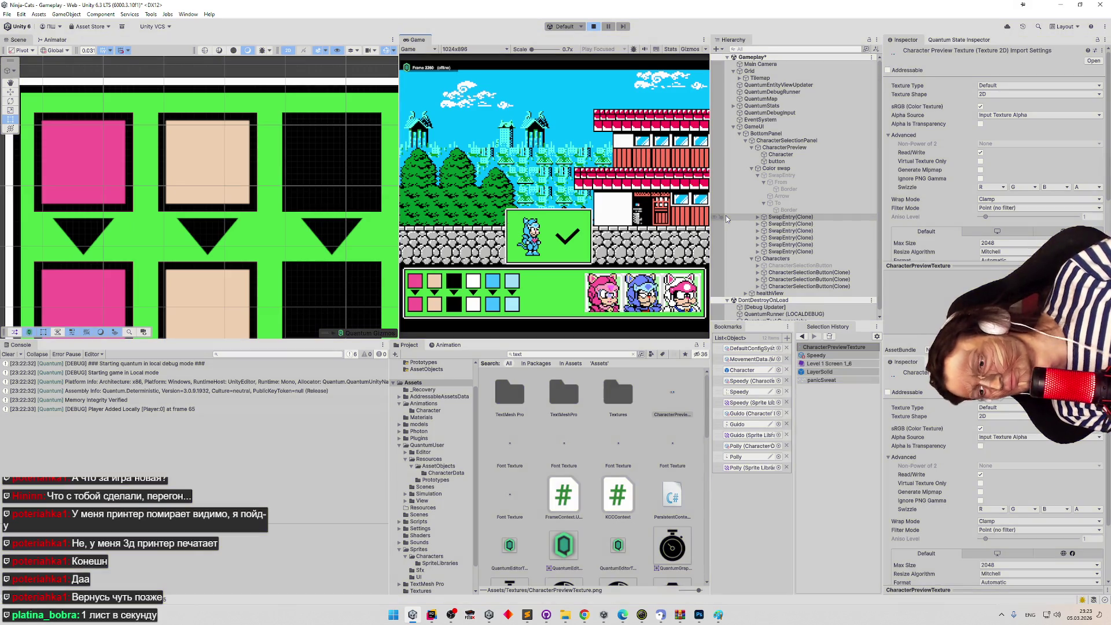
Stop play mode and set the To button's Transition to None.
key("ctrl+p")
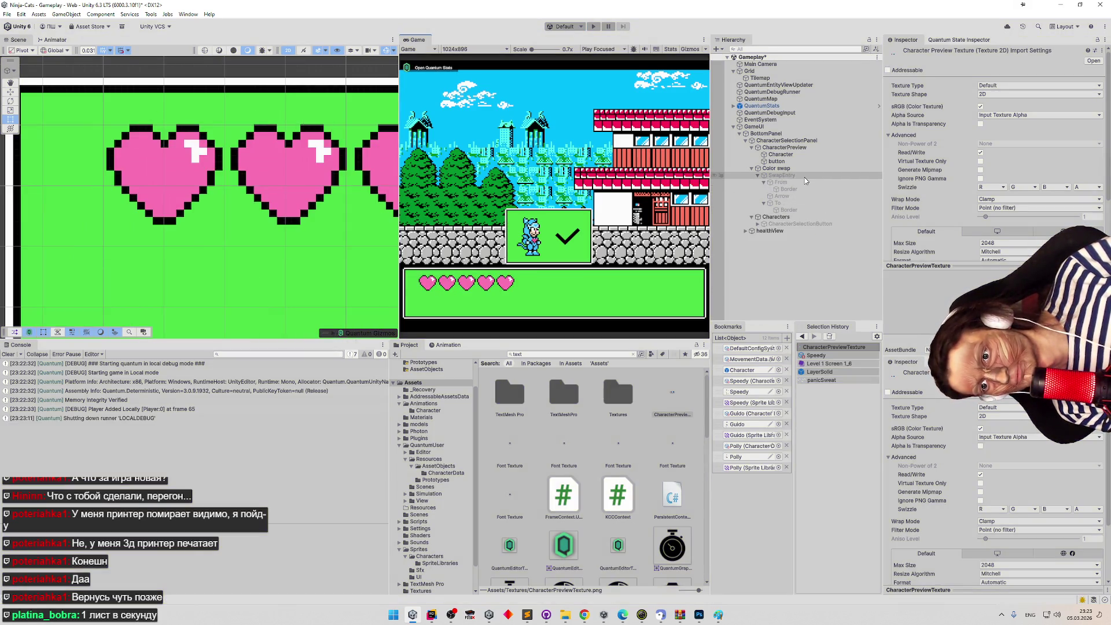
left_click(804, 175)
key("Up")
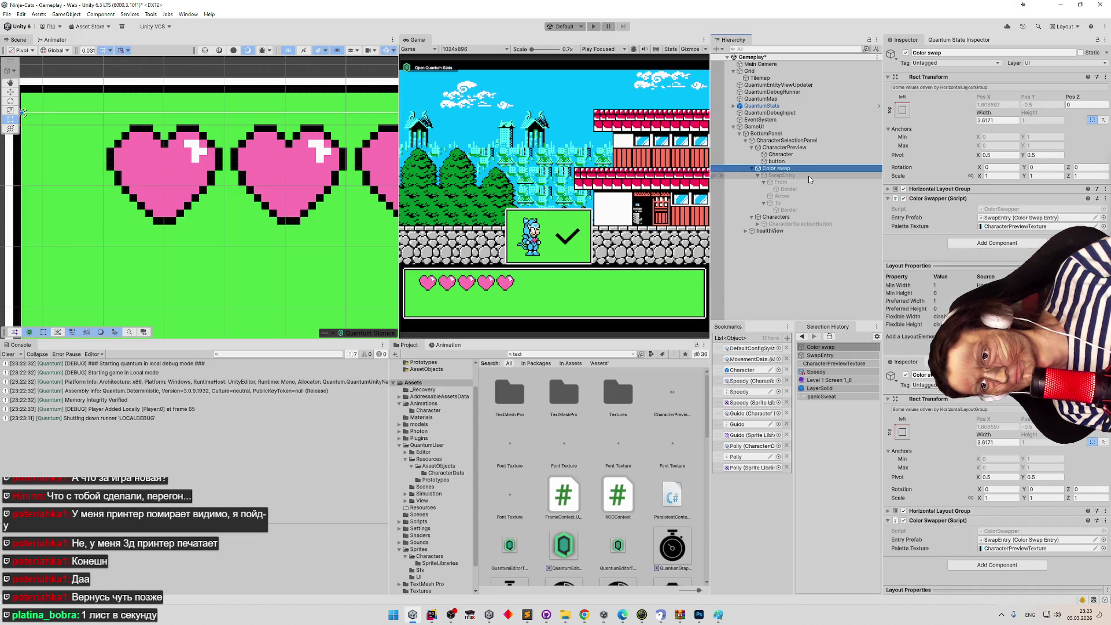
key("Down")
key("Down")
key("Down")
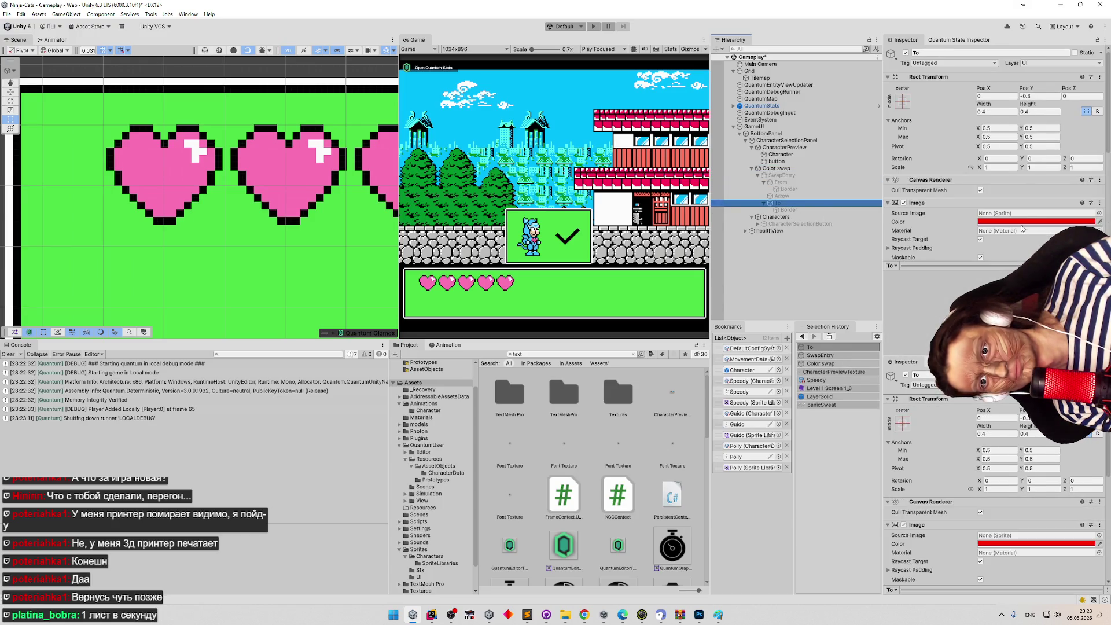
scroll(1022, 229, "down", 5)
left_click(1018, 173)
left_click(1016, 183)
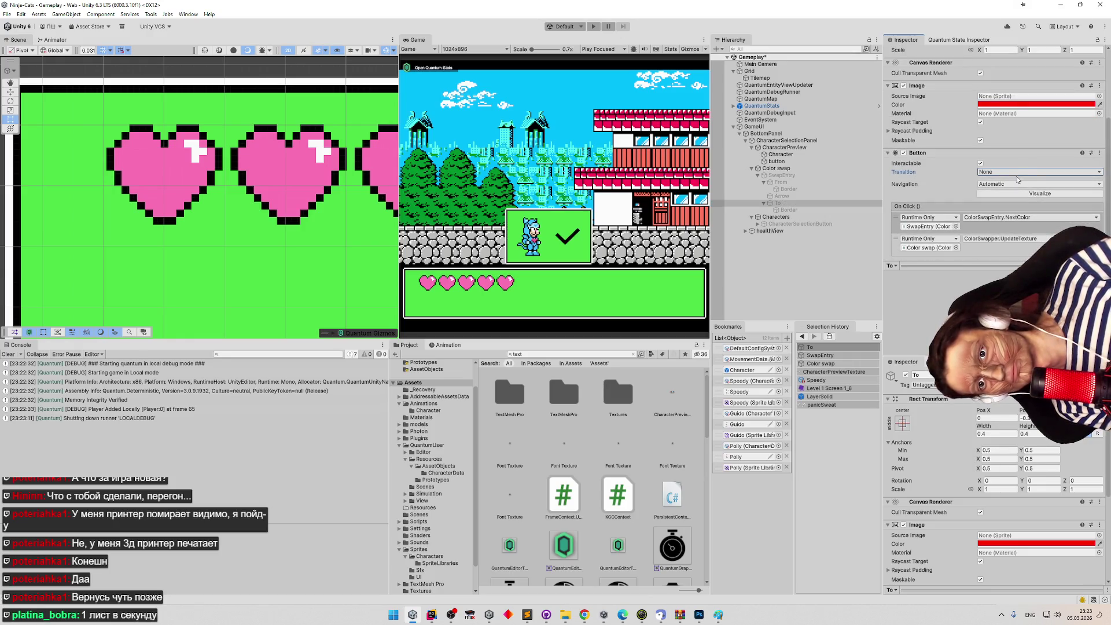
left_click(1018, 173)
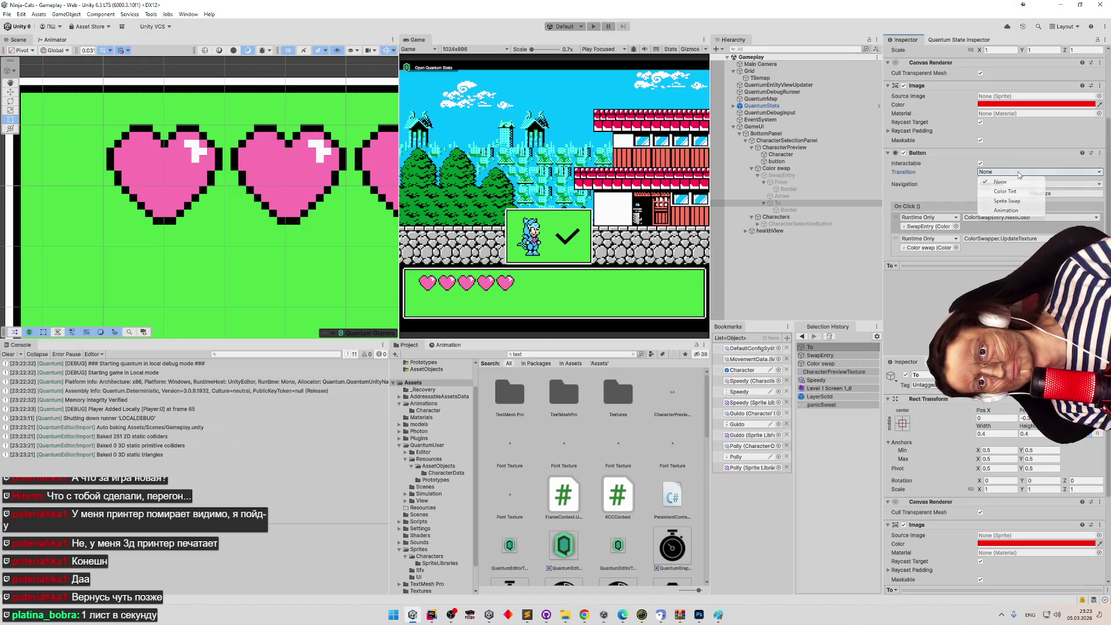
left_click(947, 183)
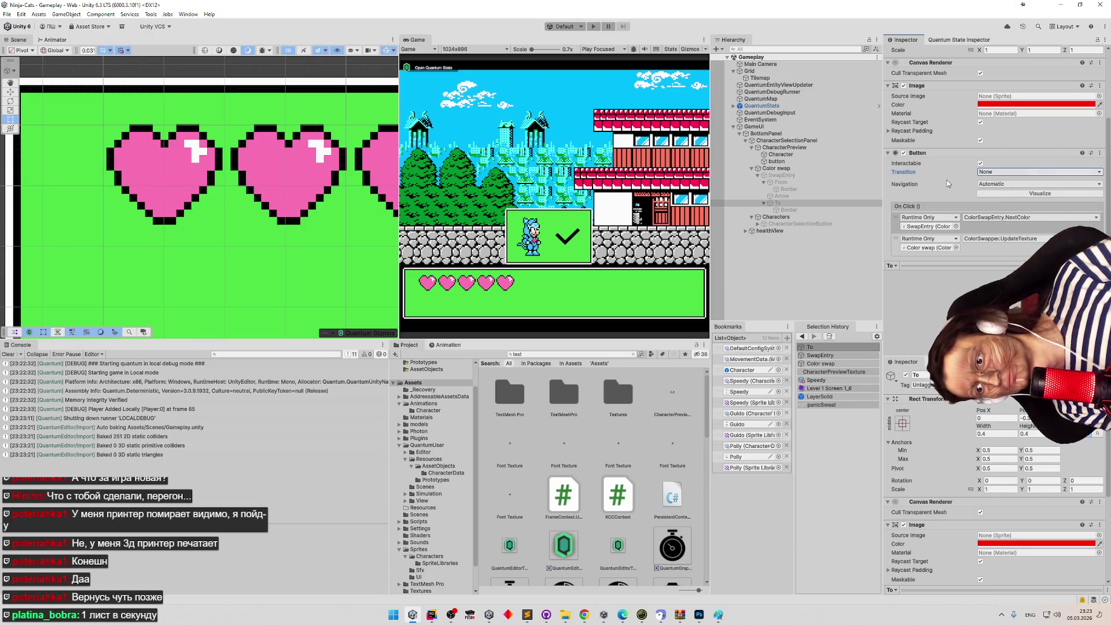
Clear the Console and confirm the To button's transition stays None.
left_click(5, 355)
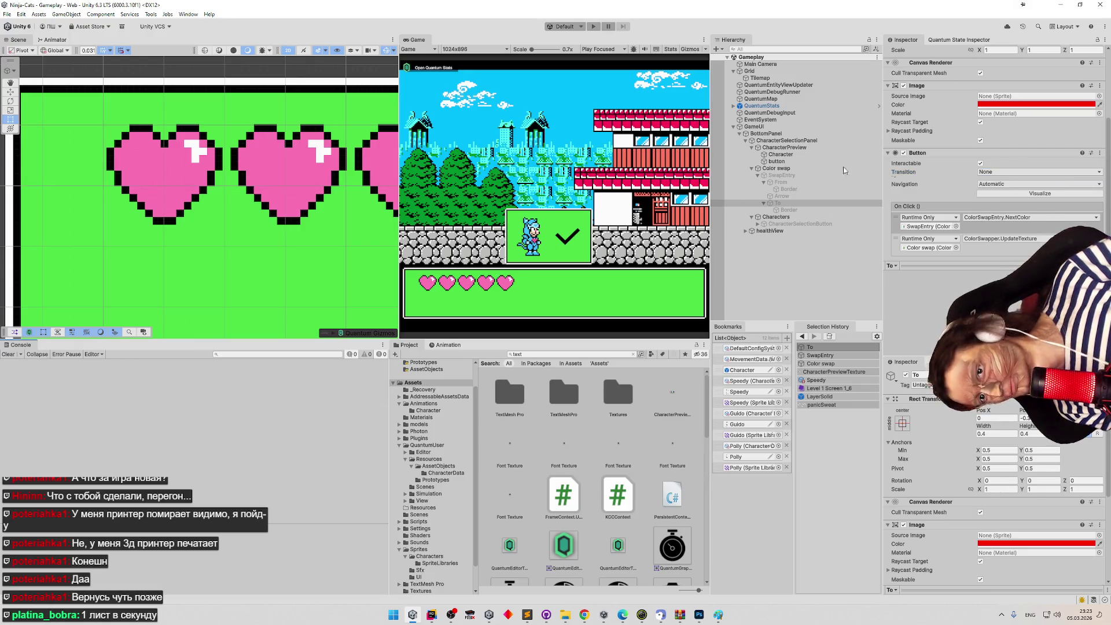
left_click(1022, 176)
left_click(932, 178)
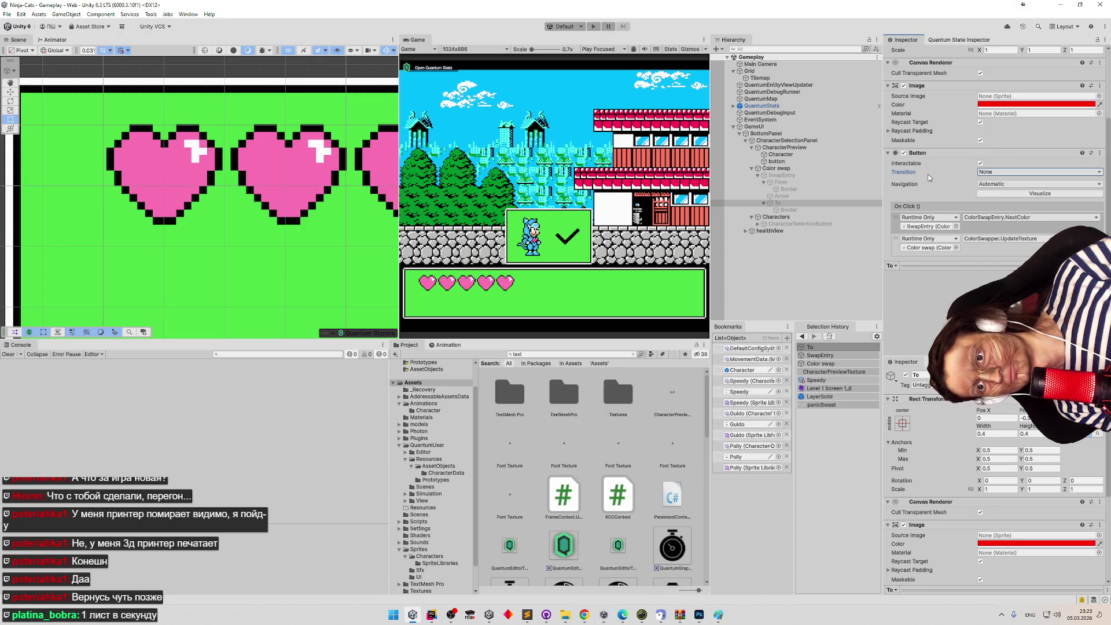
Select the From button, save the Gameplay scene, and restart play mode.
left_click(781, 183)
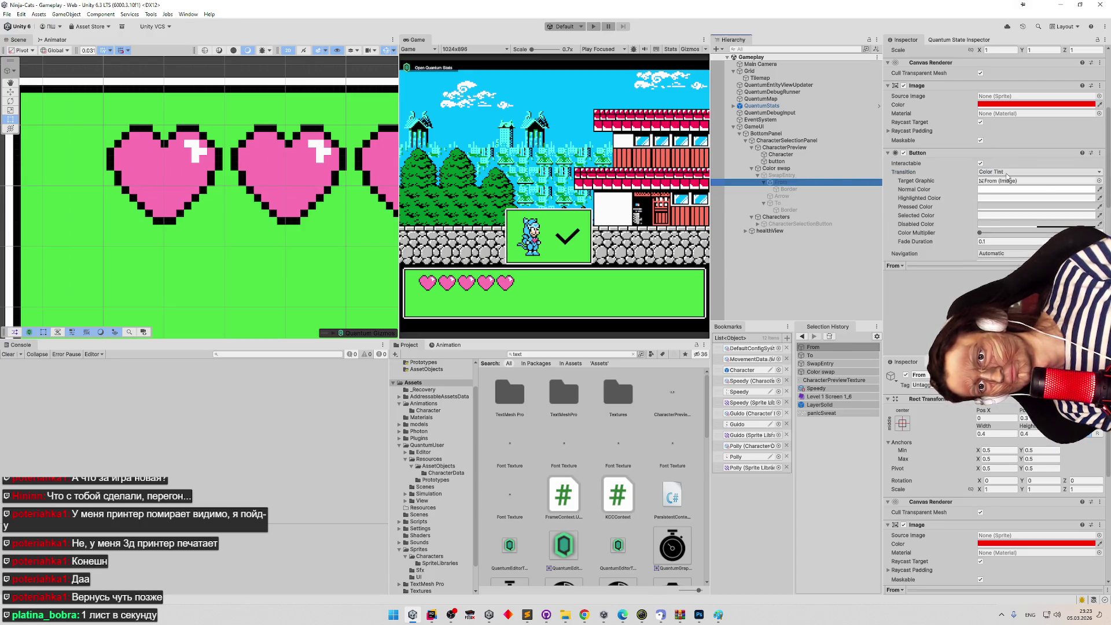
key("ctrl+s")
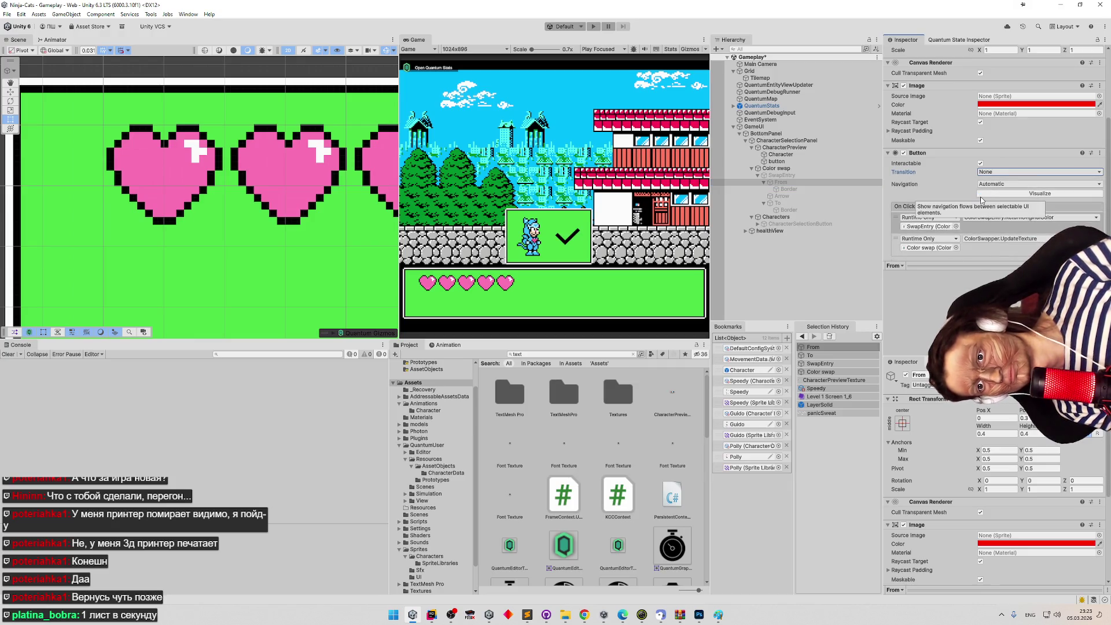
left_click(8, 354)
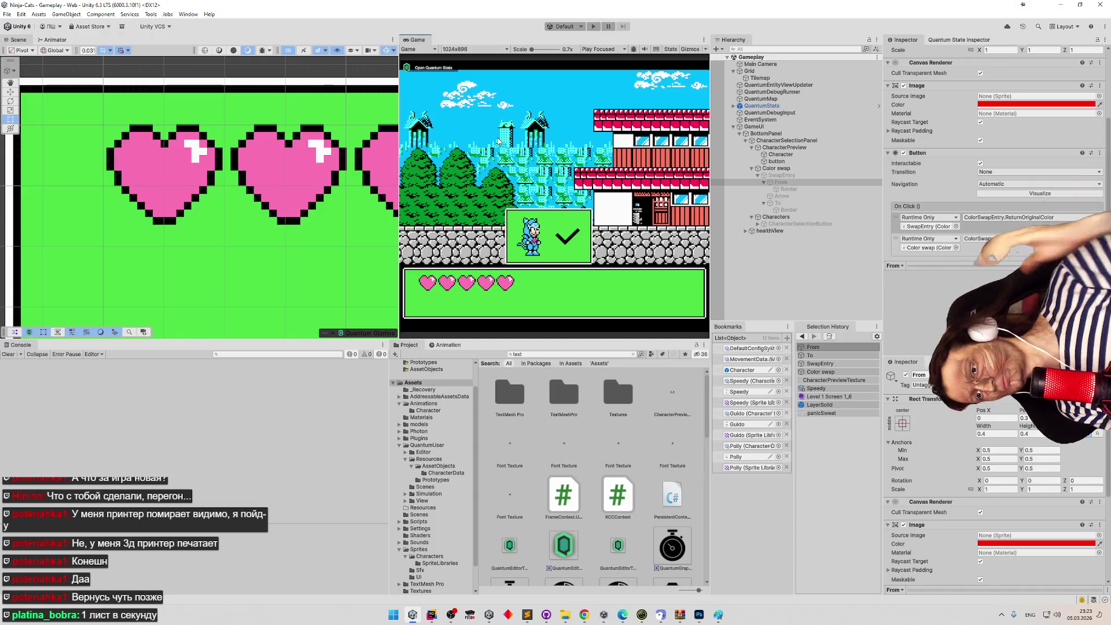
key("ctrl+p")
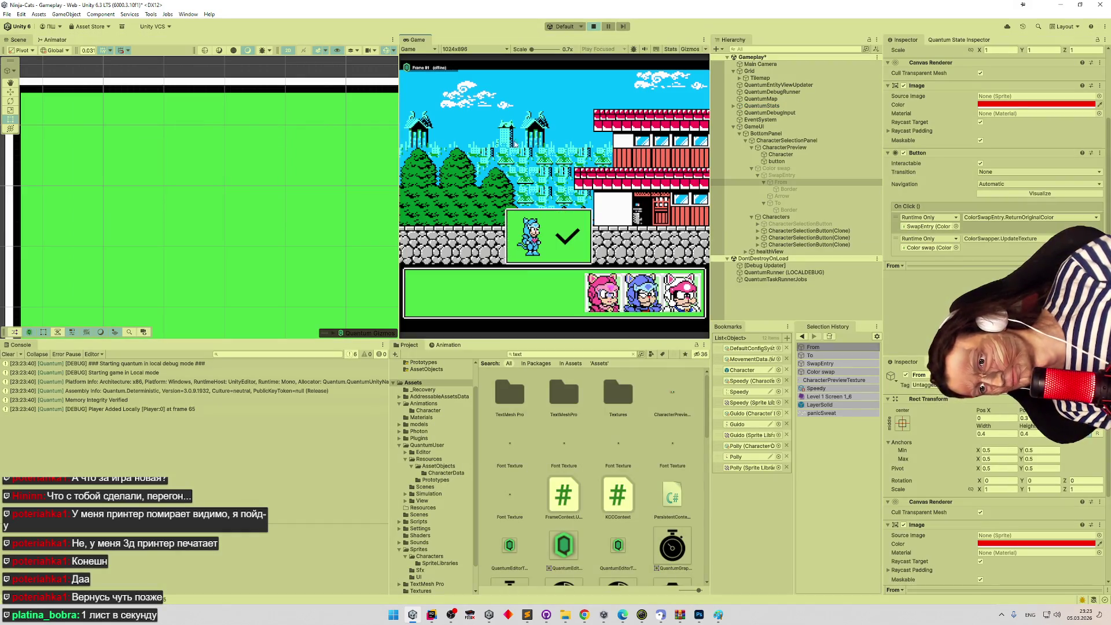
Pick the blue cat and open the Character preview's CharacterPreview material.
left_click(660, 295)
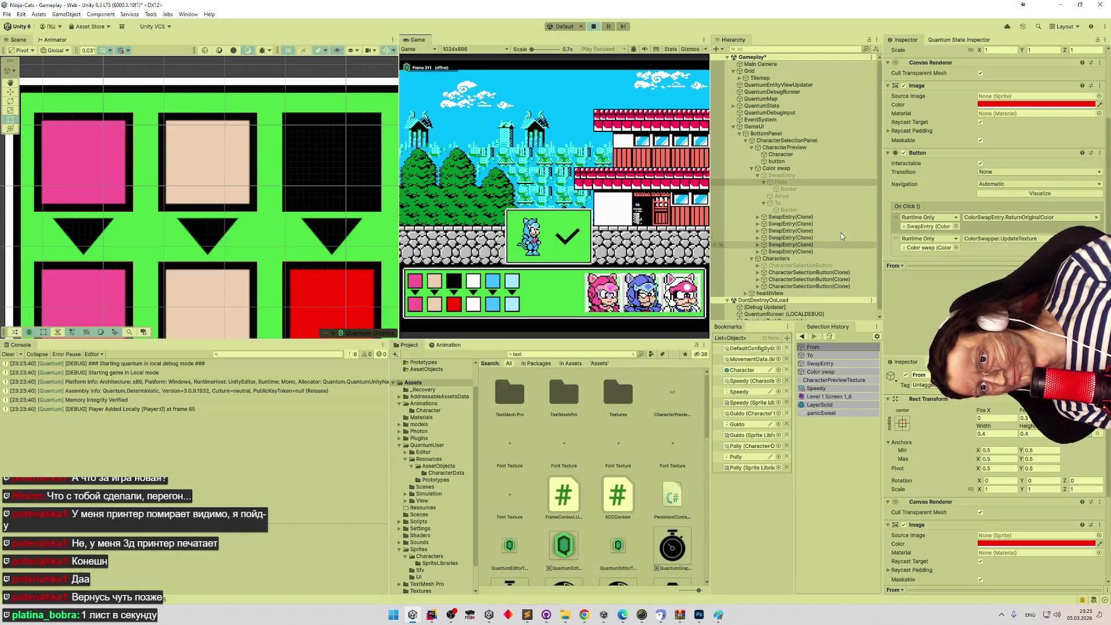
left_click_drag(881, 238, 881, 244)
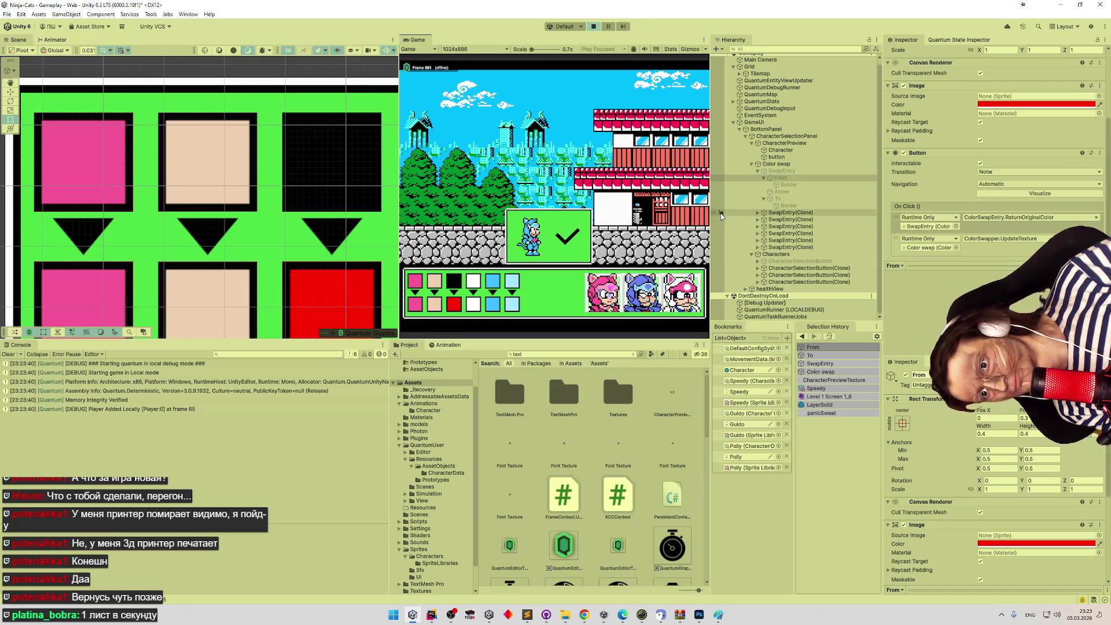
left_click(770, 192)
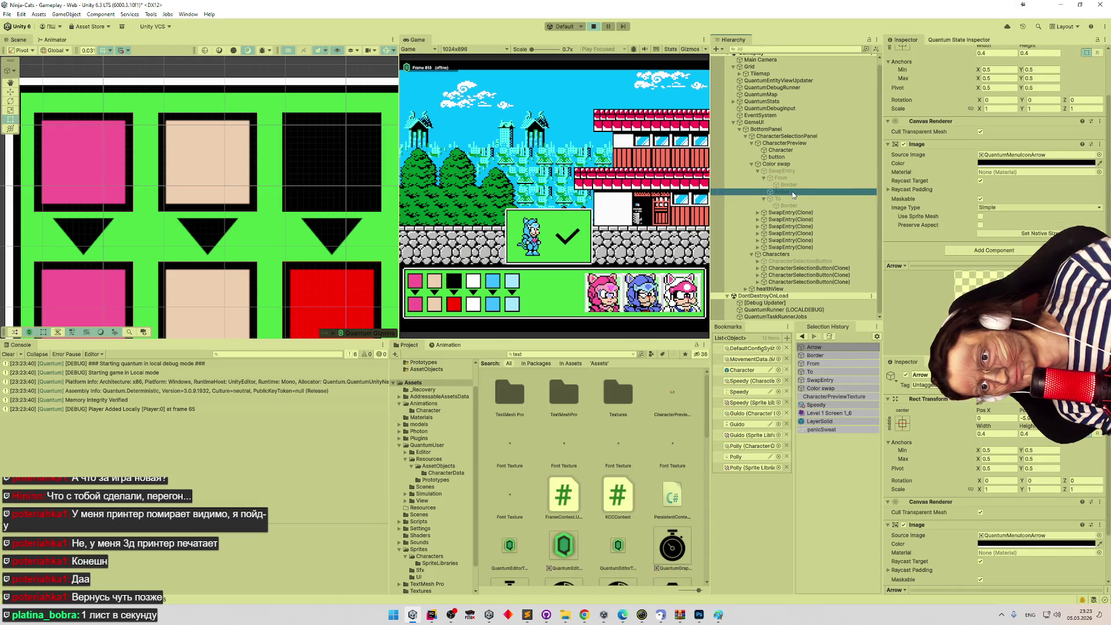
left_click(802, 157)
left_click(804, 151)
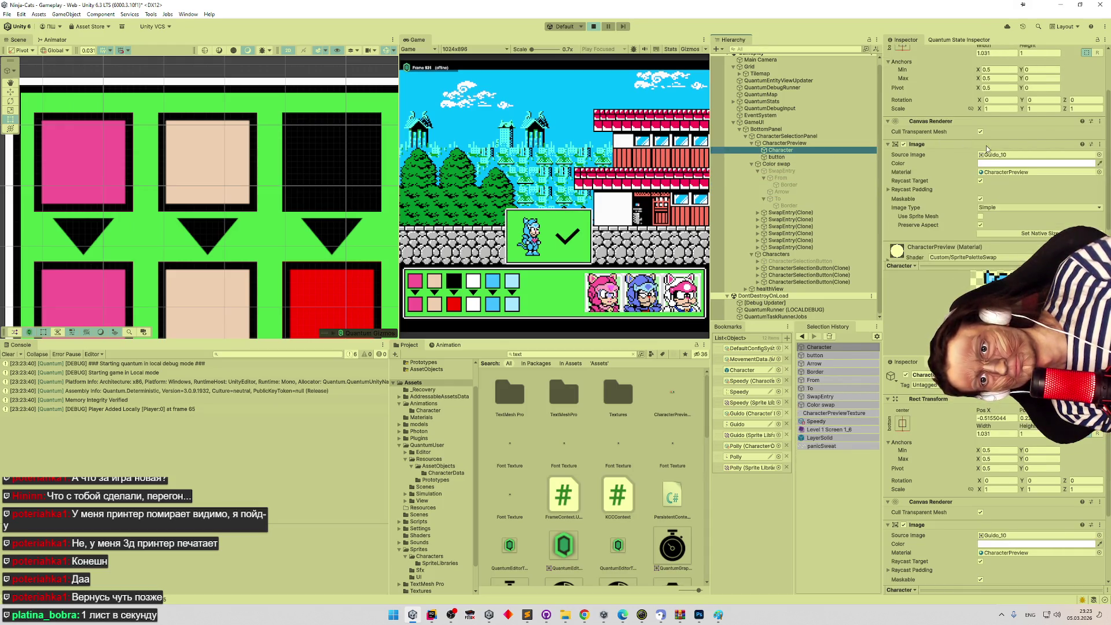
double_click(1010, 171)
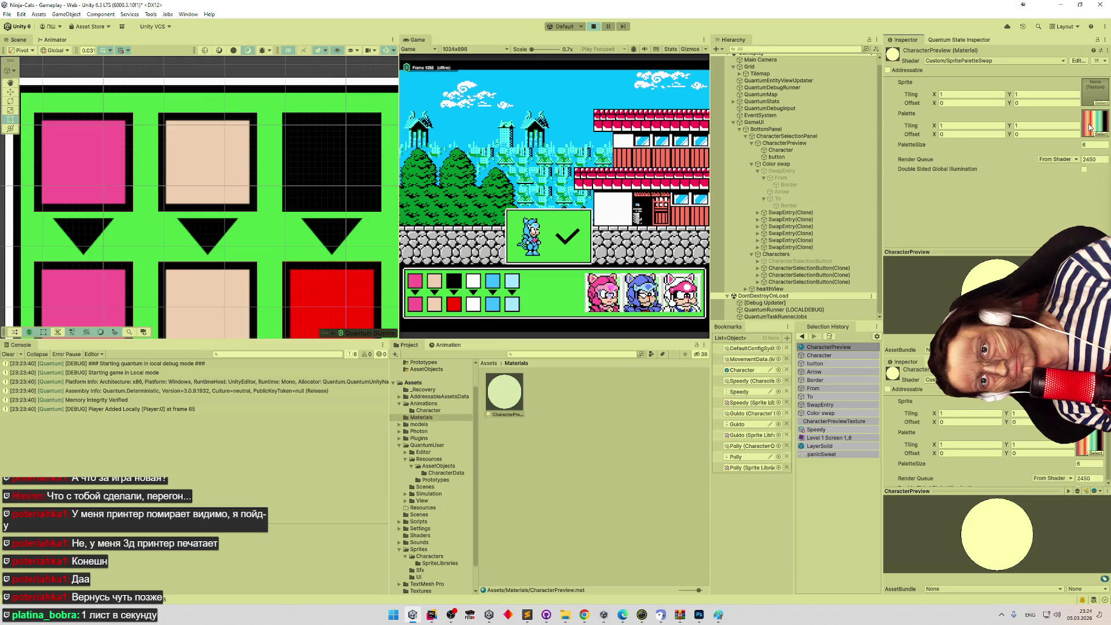
Search the Project for 'texture' and select CharacterPreviewTexture in the Textures folder.
left_click(489, 364)
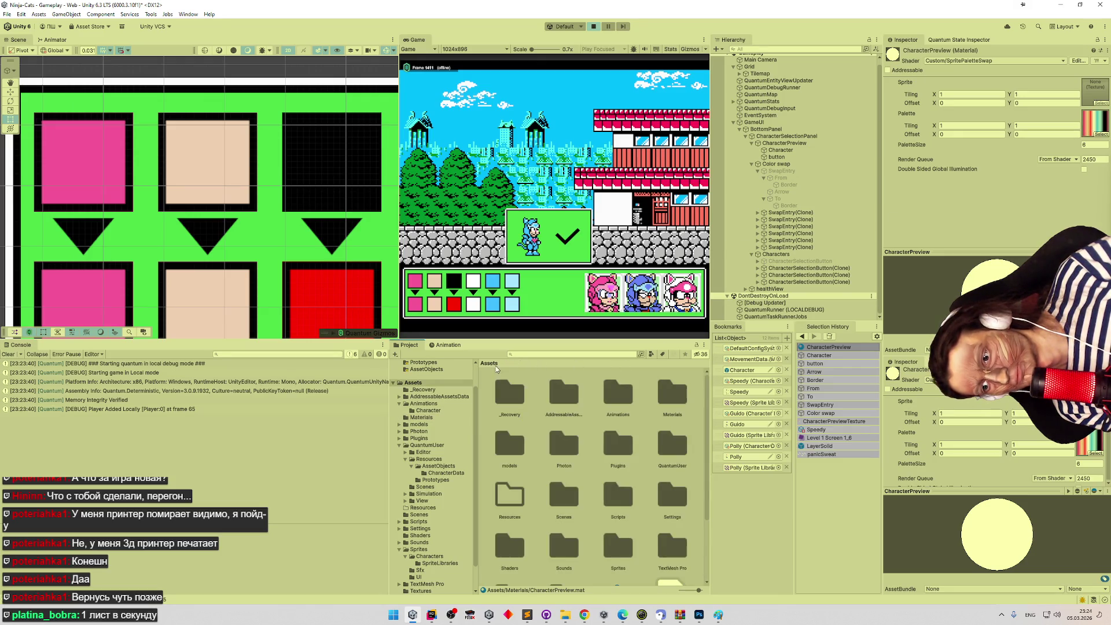
scroll(625, 422, "down", 3)
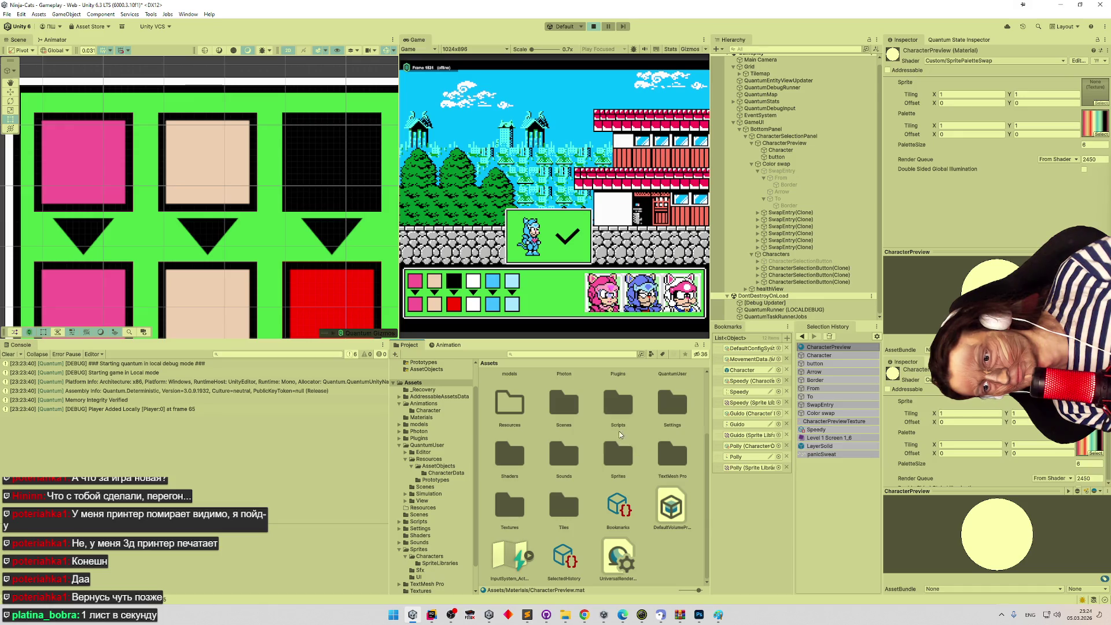
scroll(620, 435, "up", 2)
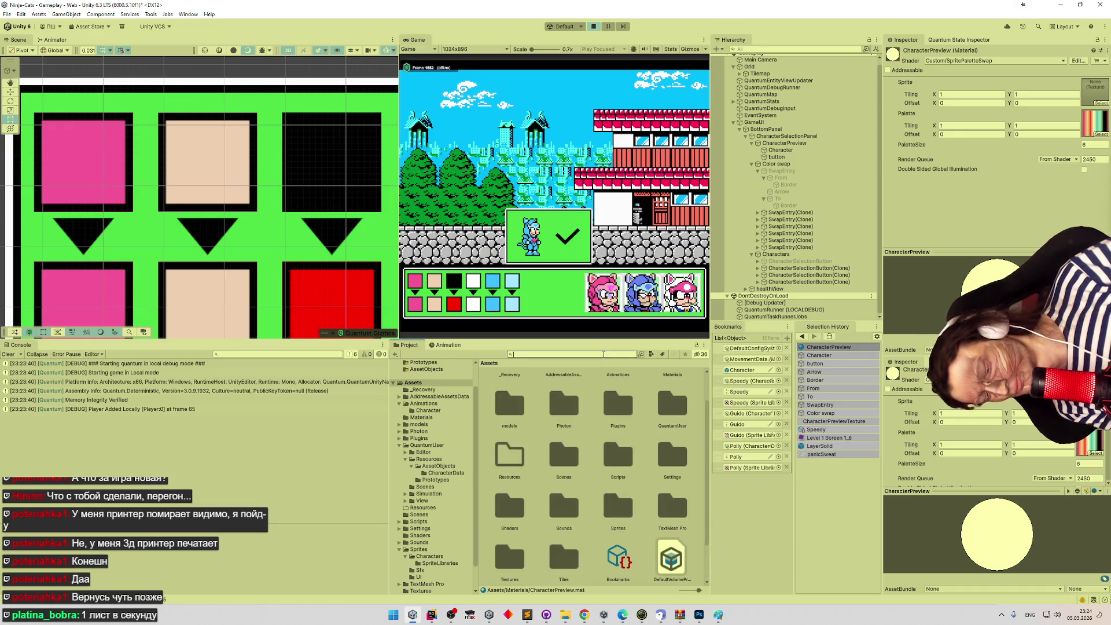
type("text")
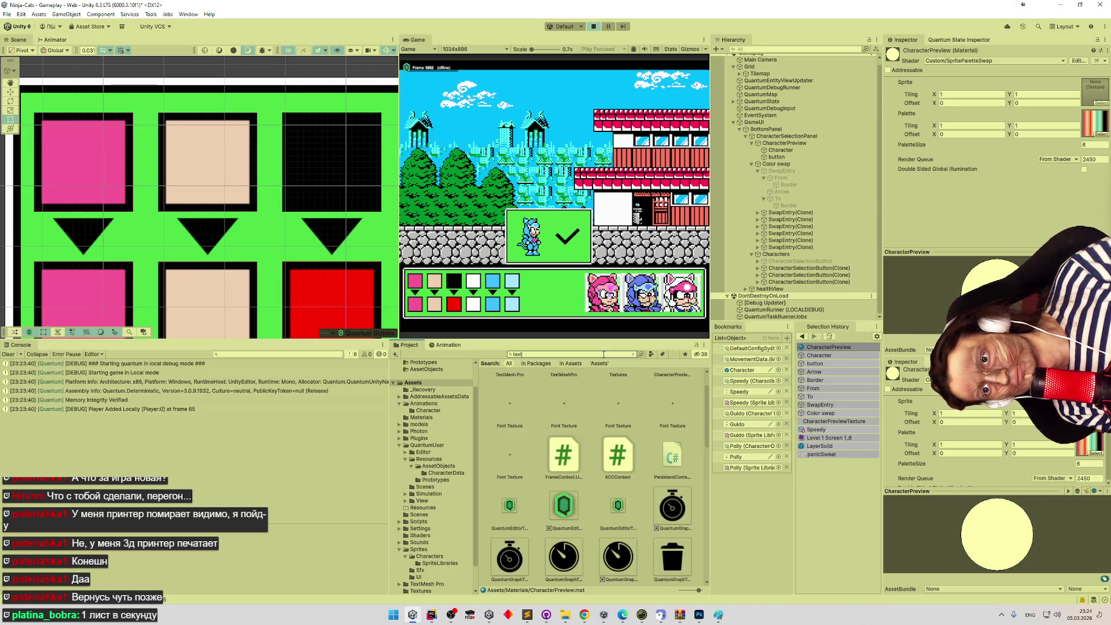
type("ure")
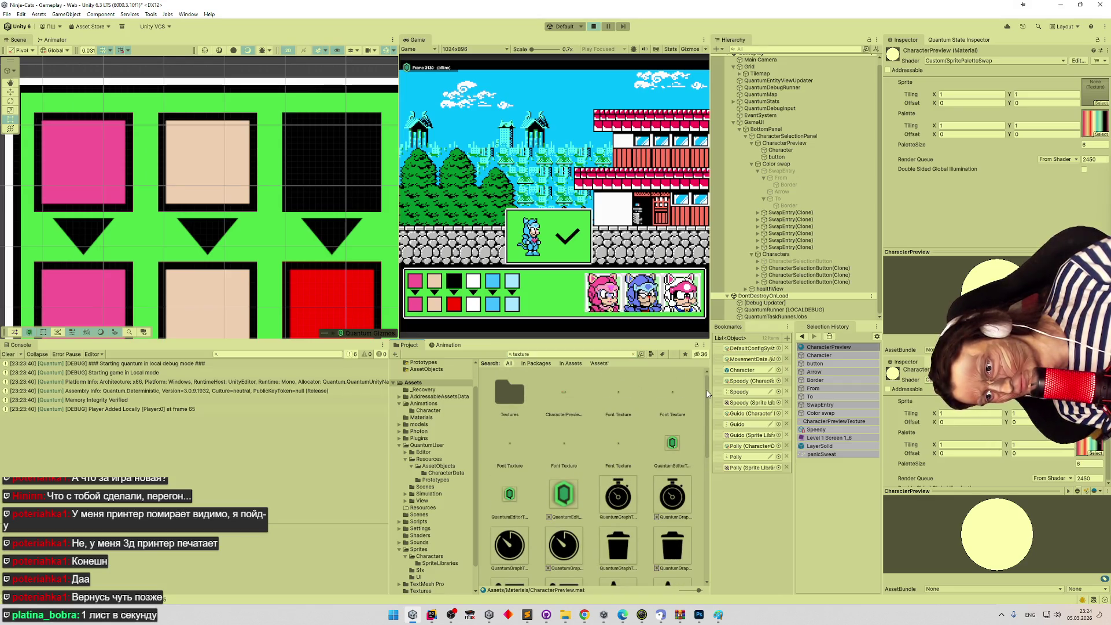
double_click(514, 397)
left_click(511, 394)
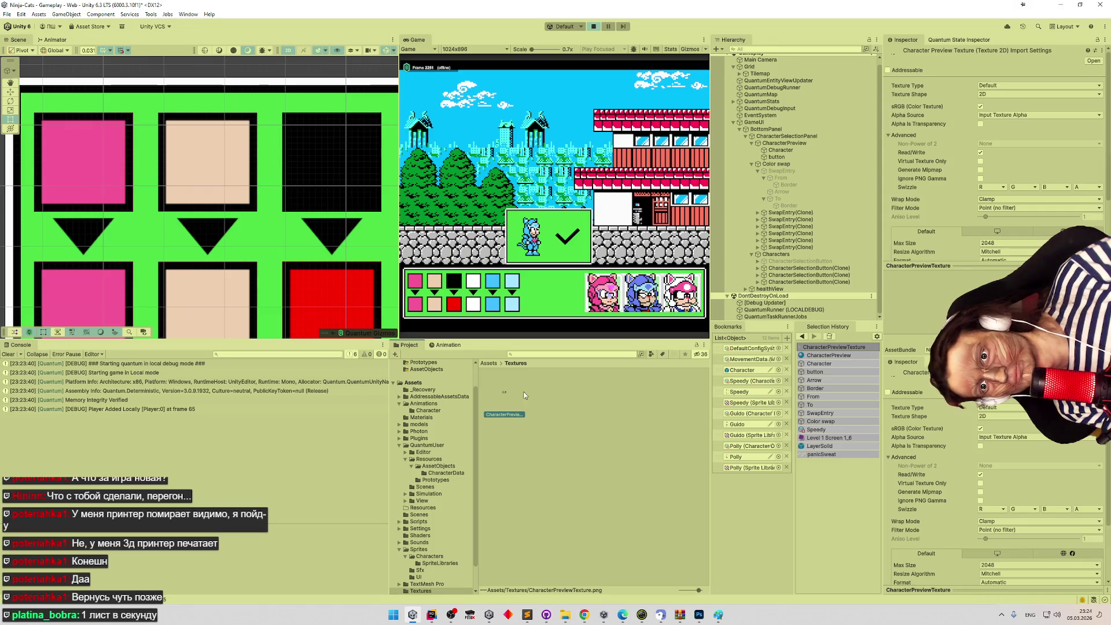
Turn off sRGB on CharacterPreviewTexture and apply the import settings.
scroll(1028, 200, "down", 3)
scroll(1024, 204, "up", 2)
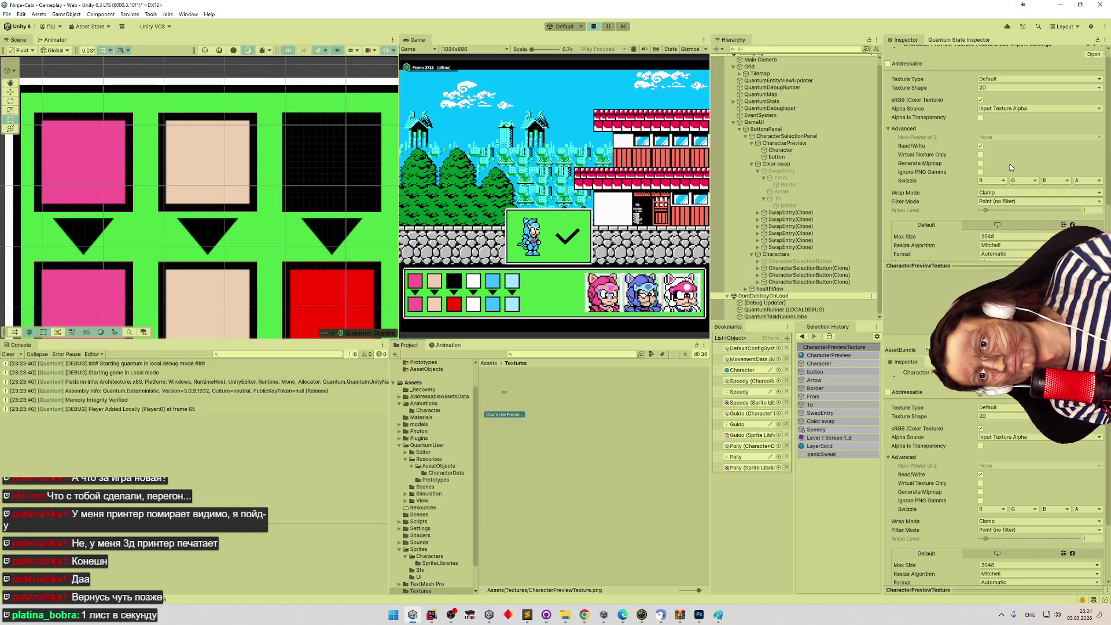
left_click(982, 101)
scroll(1042, 152, "down", 3)
left_click(1094, 209)
Check the CharacterPreview material, re-enable sRGB (Color Texture), apply, and clear the console.
left_click(812, 355)
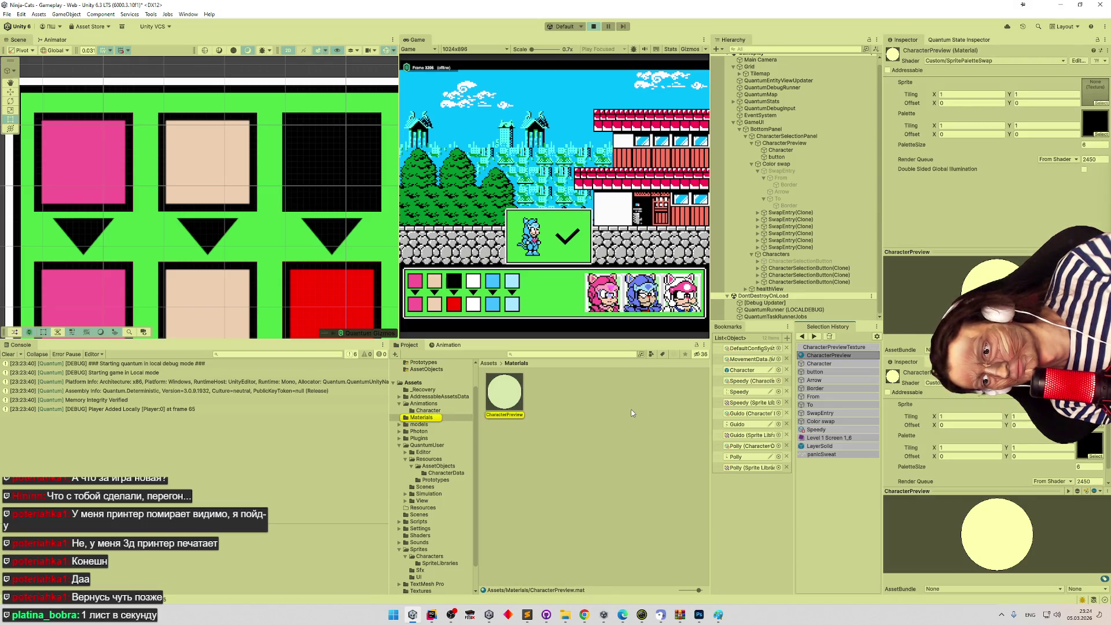
left_click(834, 347)
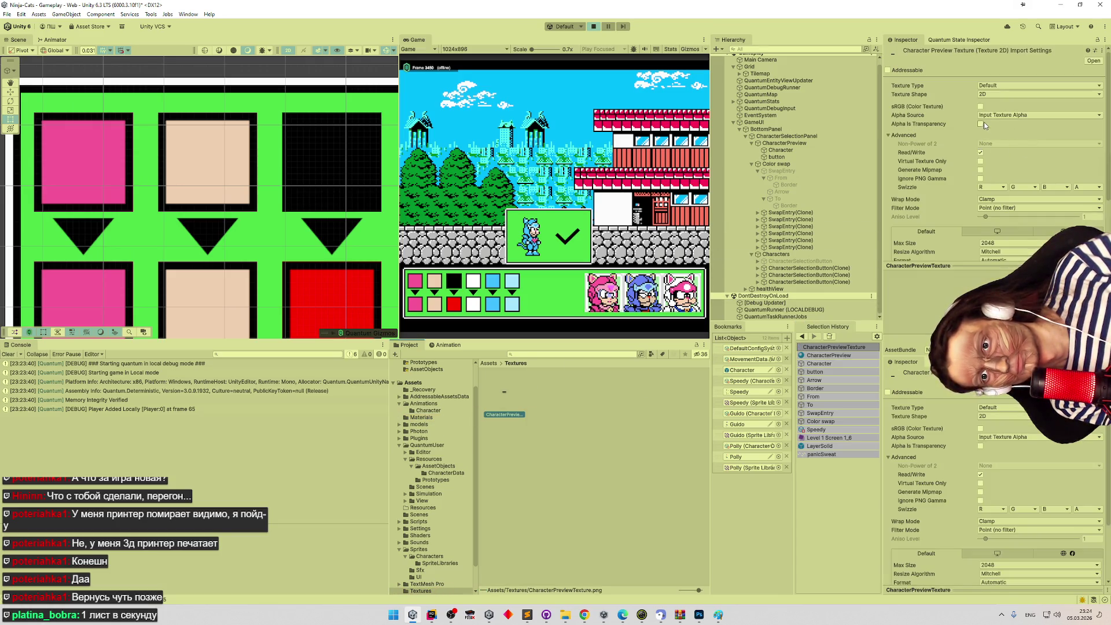
left_click(980, 107)
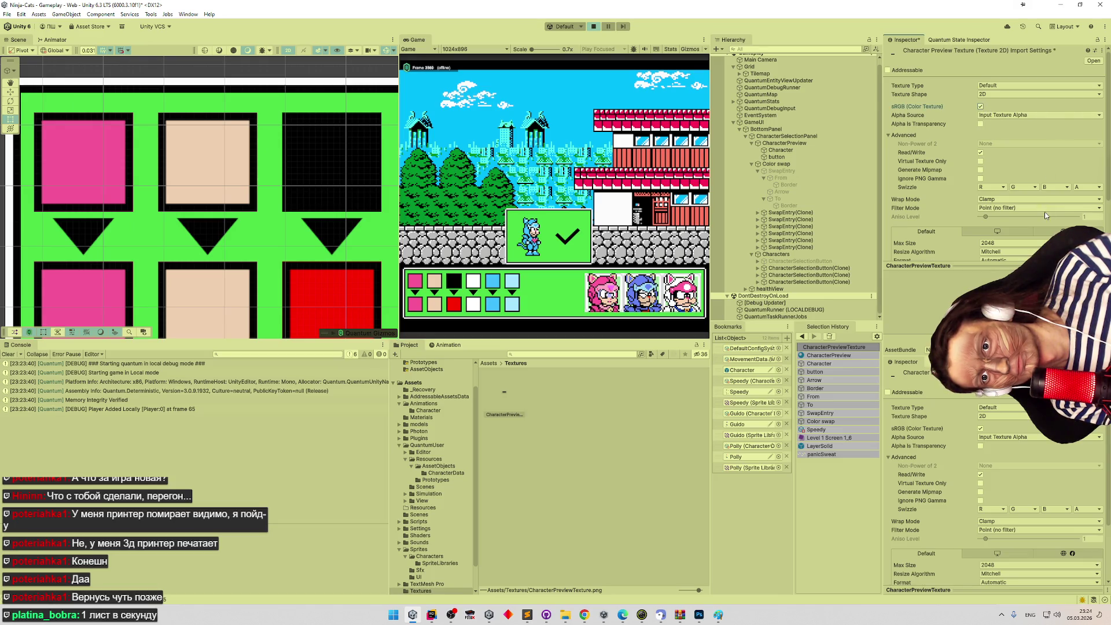
scroll(1101, 145, "down", 3)
left_click(1093, 208)
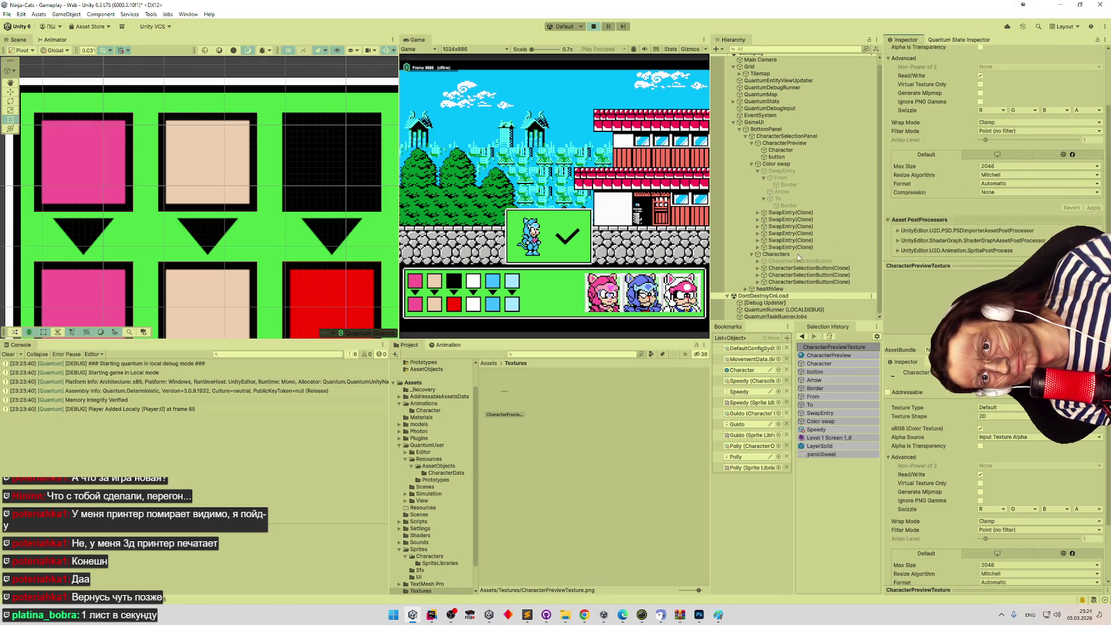
left_click(5, 355)
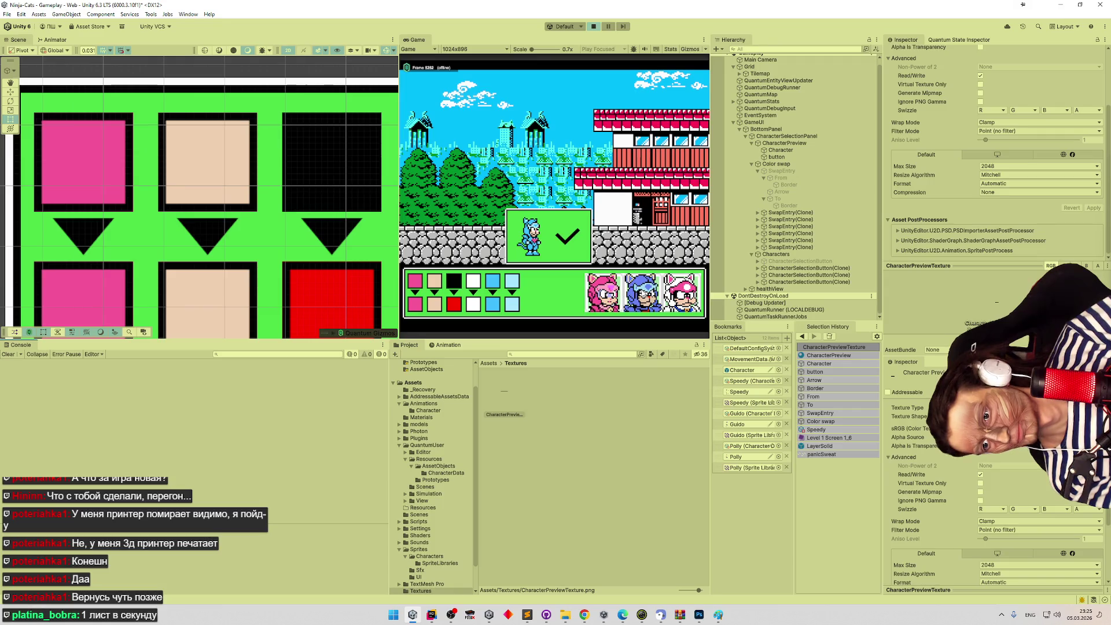
Pick the pink cat portrait and cycle the bottom-left swatch to black and back to pink.
left_click(602, 292)
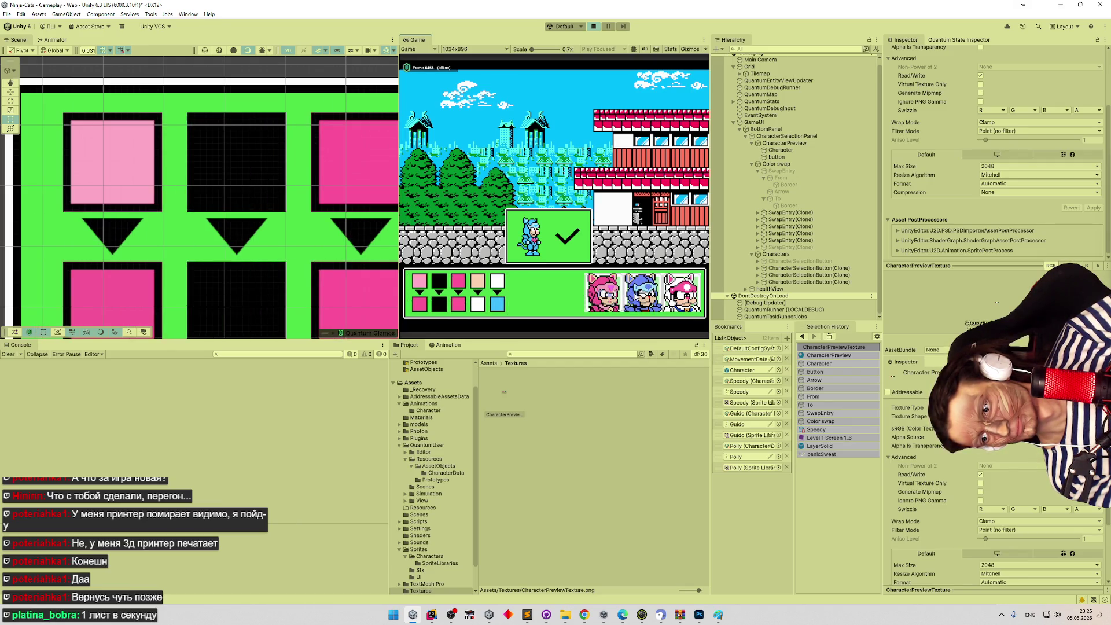
left_click(422, 291)
left_click(421, 287)
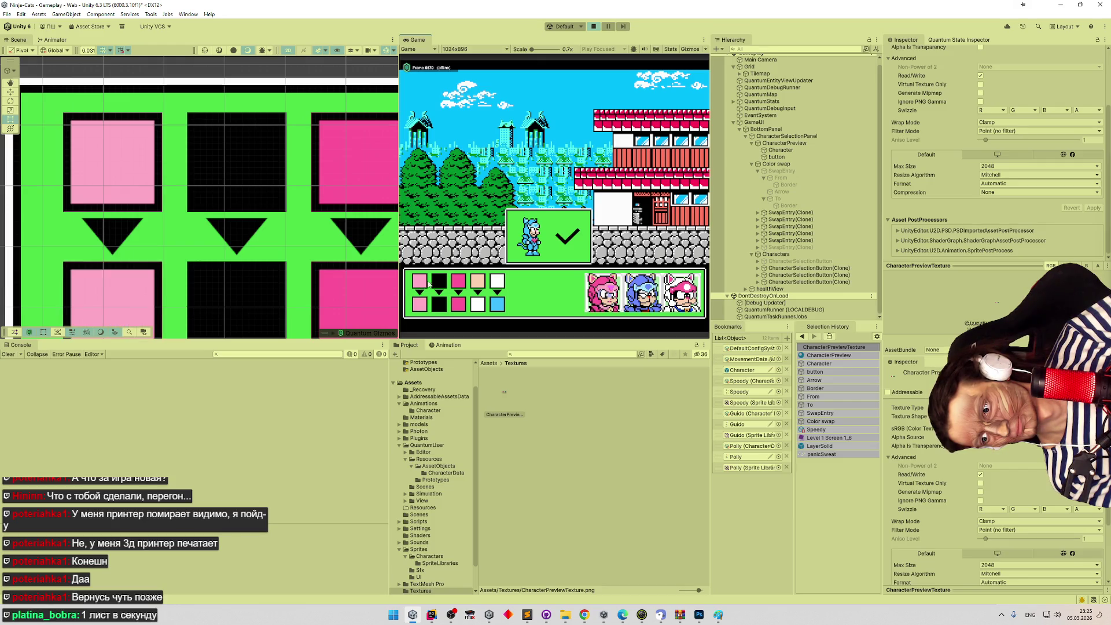